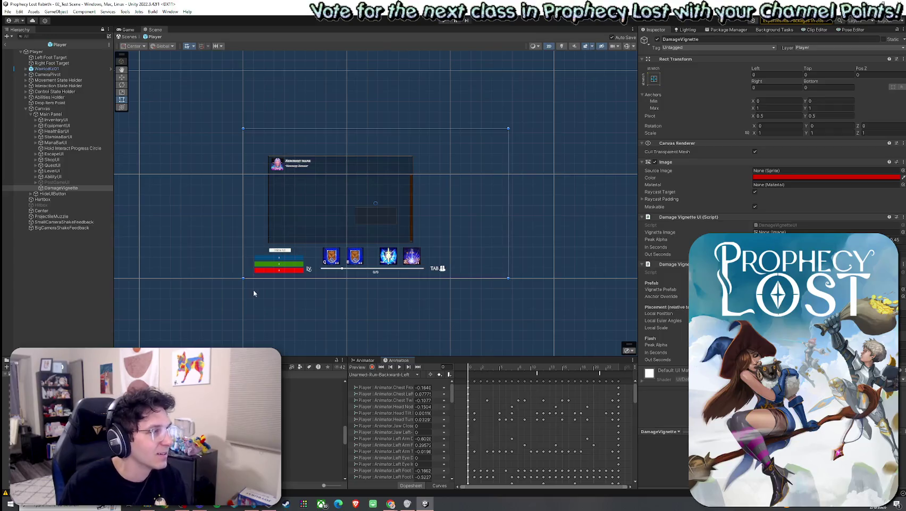
Step: Save the open prefab and select the VFX_Vignette_Hurt prefab in the Vefects folder
click(8, 12)
click(24, 45)
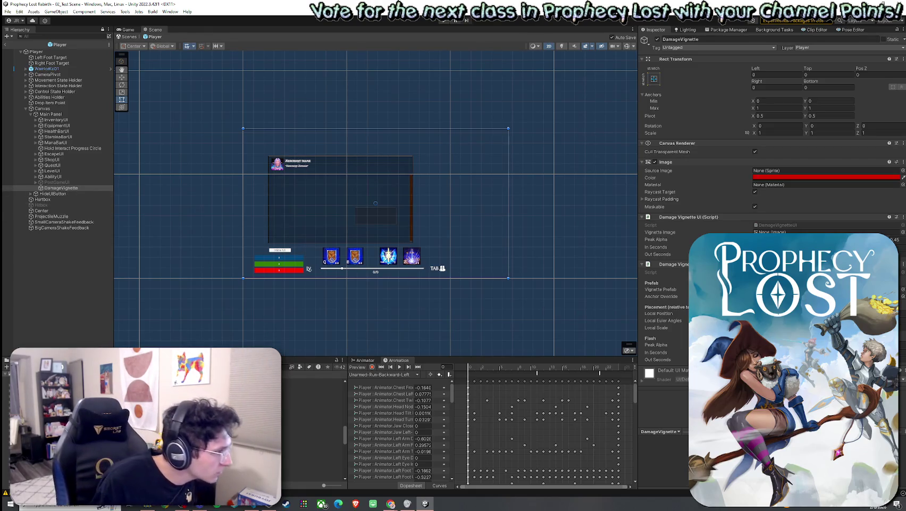
click(54, 425)
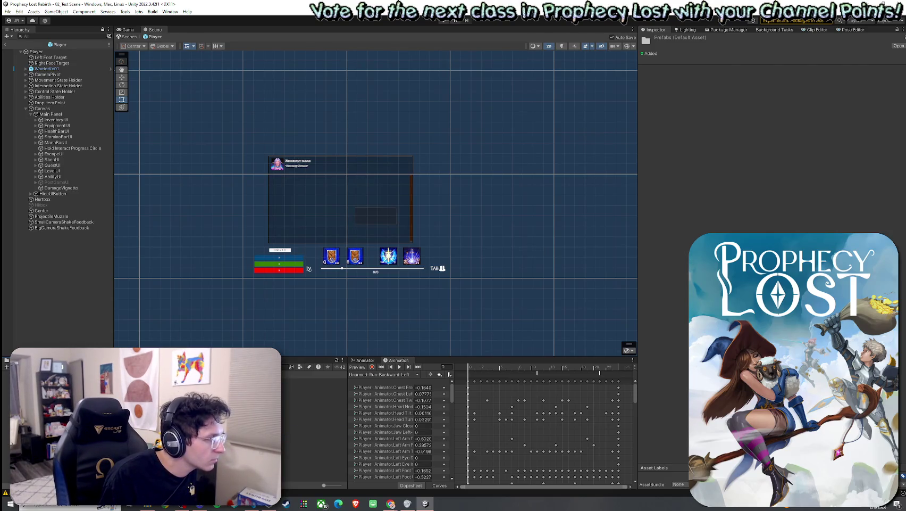
click(314, 380)
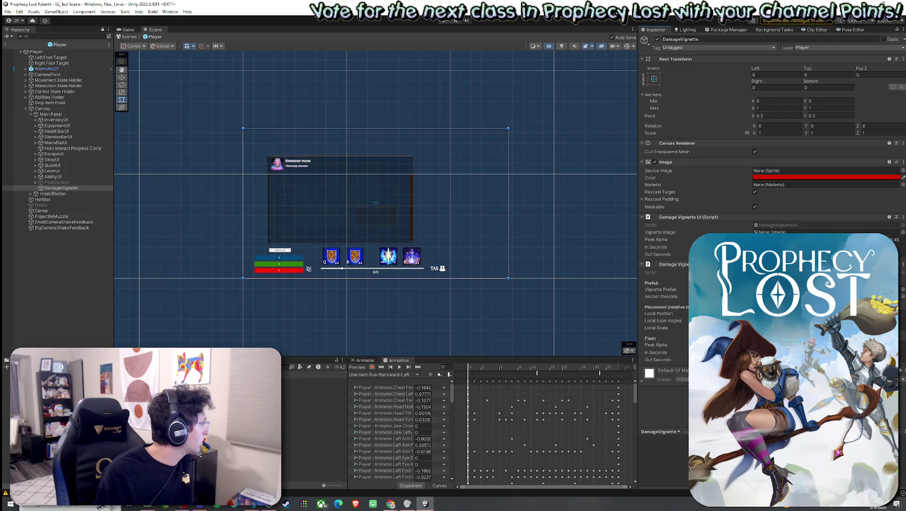
Step: Return to and save the test scene, then reopen the Player prefab with DamageVignette selected
click(7, 45)
click(8, 11)
click(7, 12)
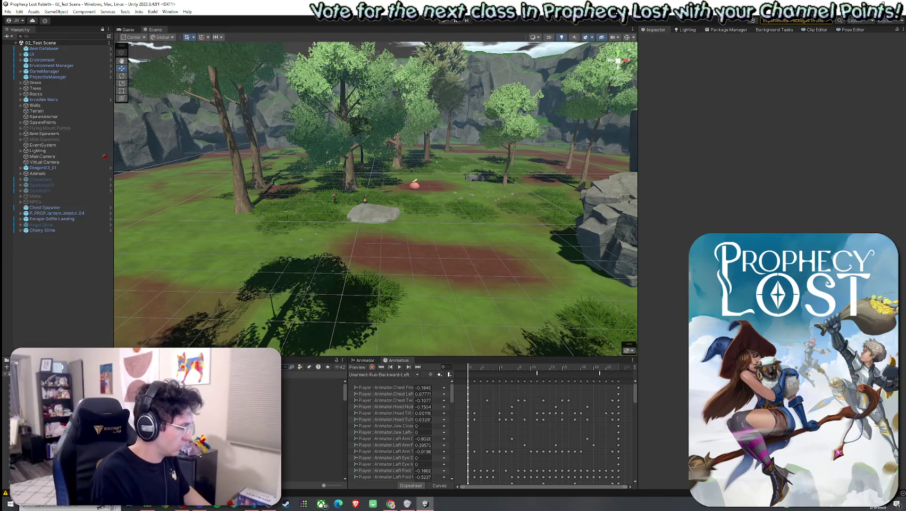
click(314, 381)
double_click(314, 381)
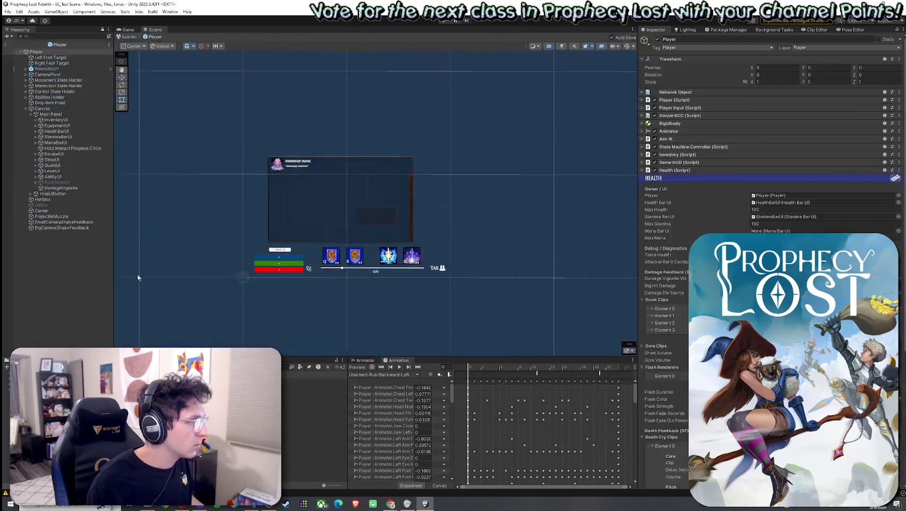
click(61, 187)
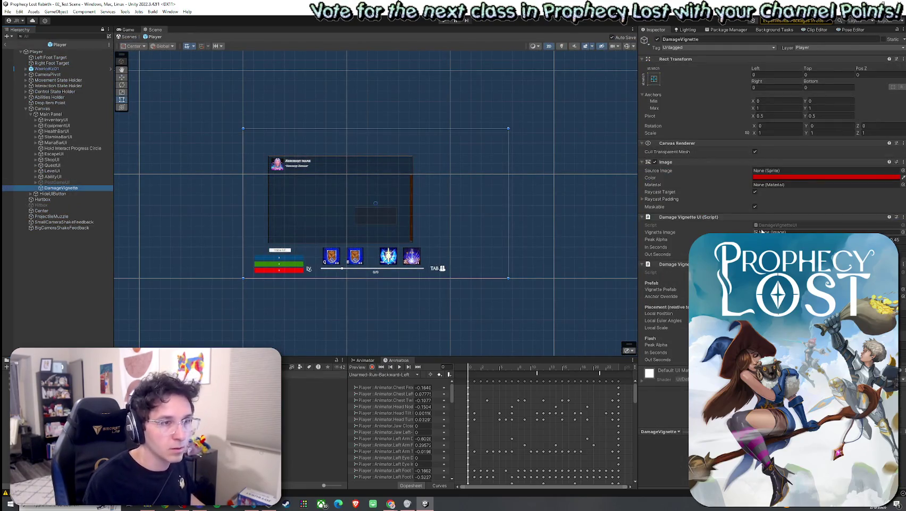
Step: Remove the Damage Vignette UI script from DamageVignette and save the Player prefab
click(897, 218)
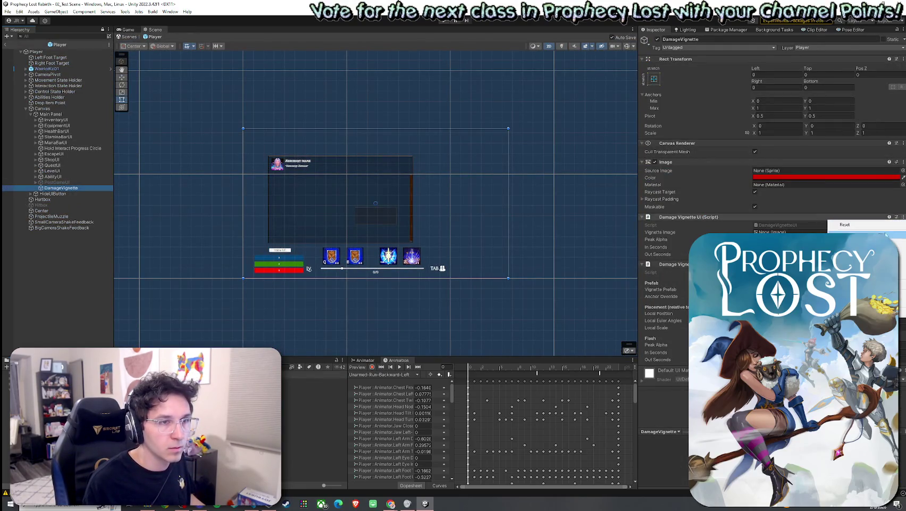
click(862, 239)
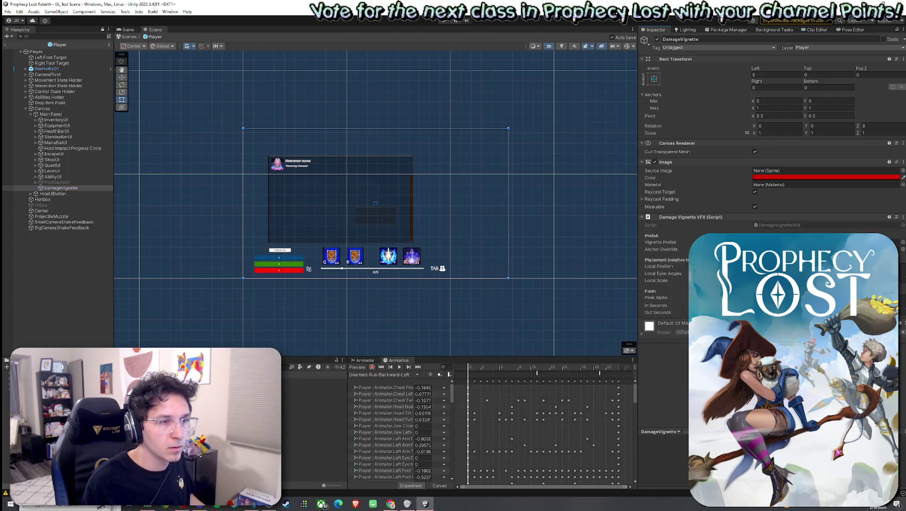
right_click(29, 45)
click(29, 46)
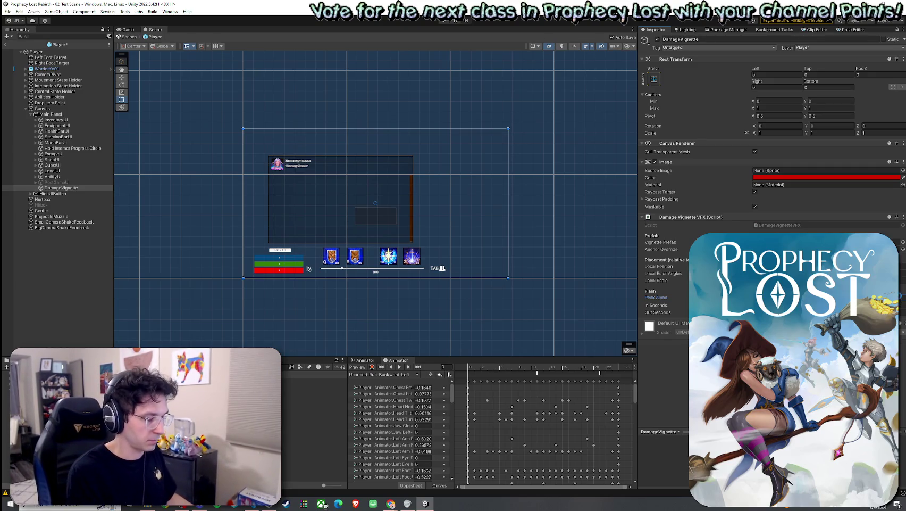
click(8, 11)
click(22, 42)
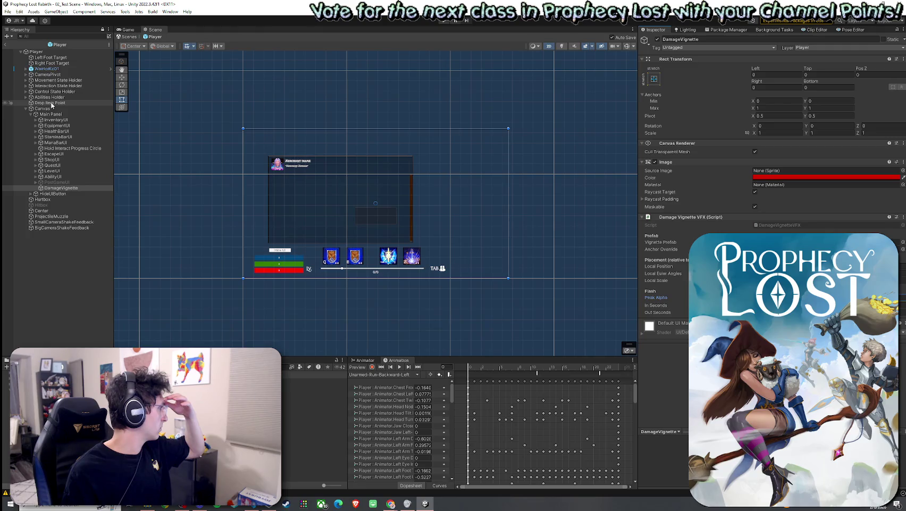
Step: Exit Prefab Mode, save the scene, enter Play mode, and un-maximize the editor window
click(5, 44)
click(8, 11)
click(18, 45)
key(ctrl+p)
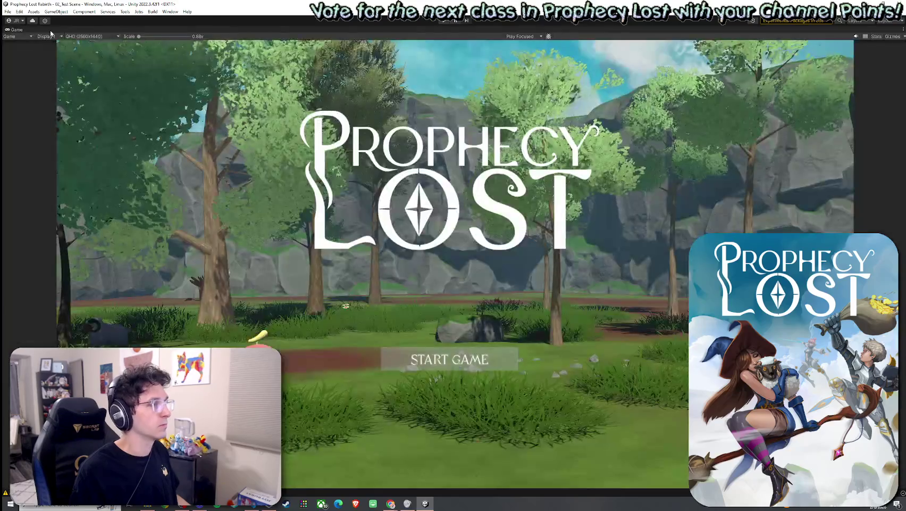
click(12, 13)
click(19, 45)
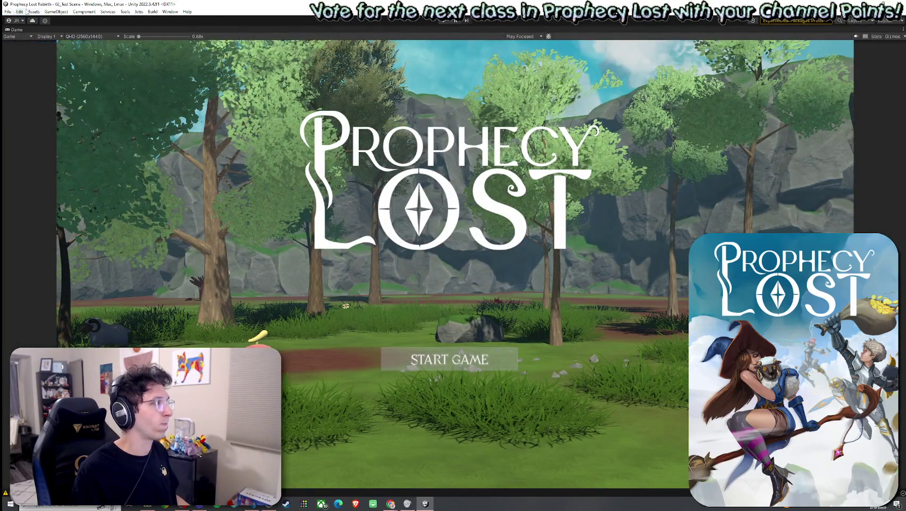
double_click(59, 3)
click(461, 15)
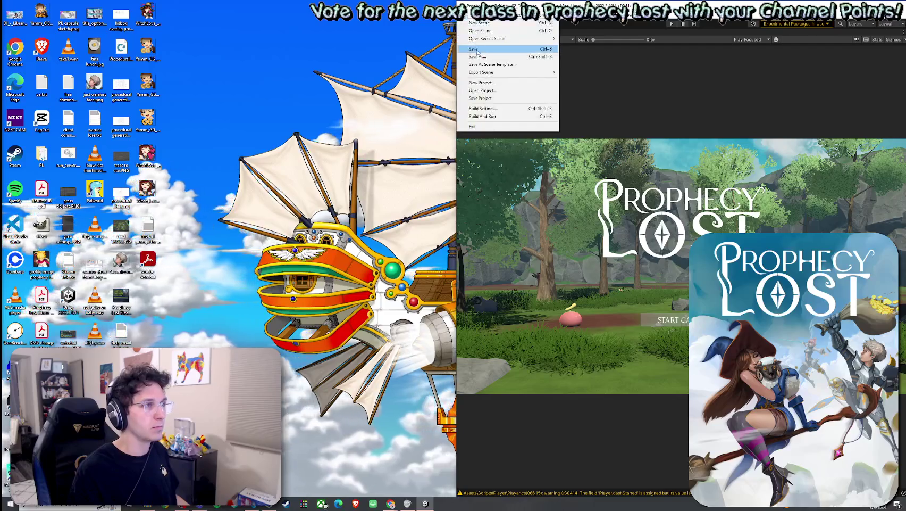
Step: Build and run the game, retrying Build And Run after the first build fails
click(482, 116)
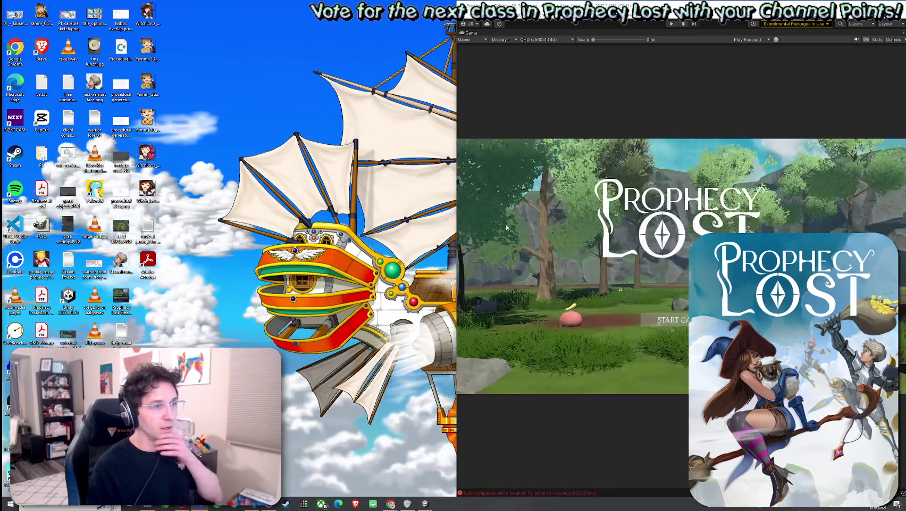
click(462, 15)
click(495, 107)
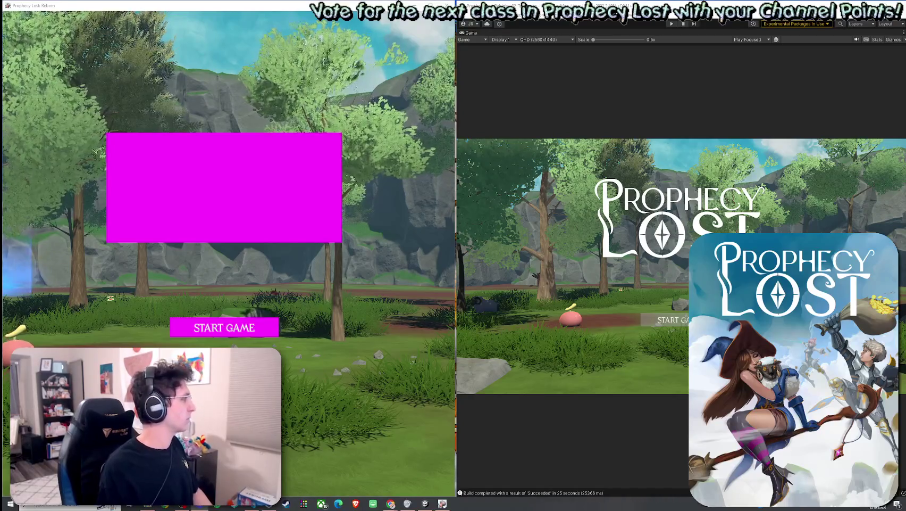
Step: Launch the game and drag Unity's Completing Domain reload dialog out of the way
click(671, 26)
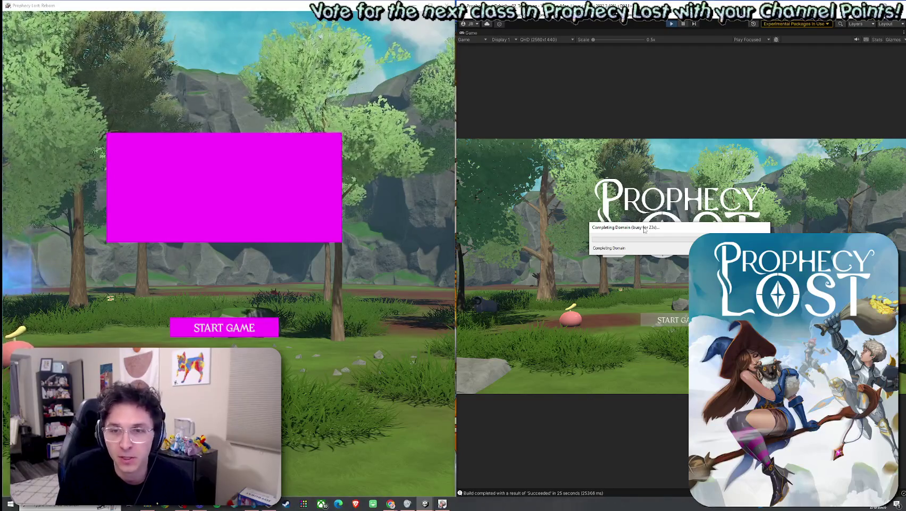
drag(644, 230, 649, 220)
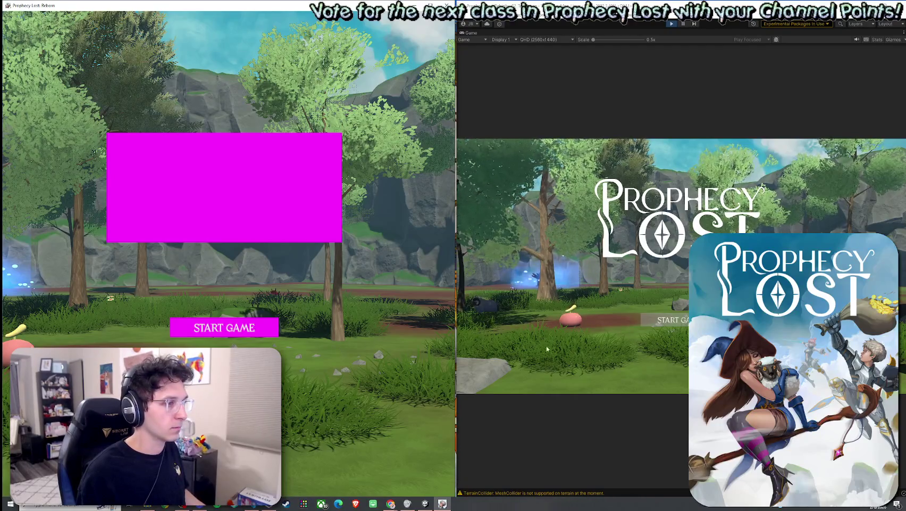
Step: Host a multiplayer session in the built game, join it from the editor, and run toward the shield
click(266, 327)
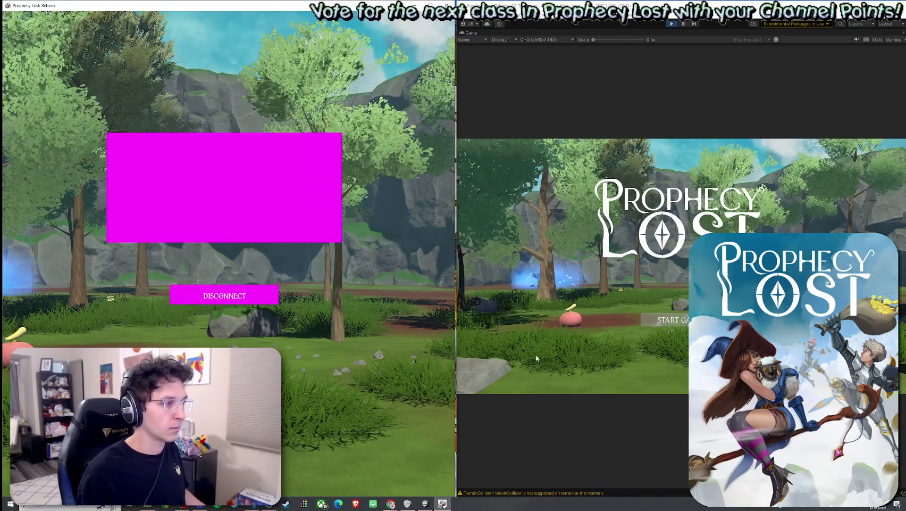
click(665, 325)
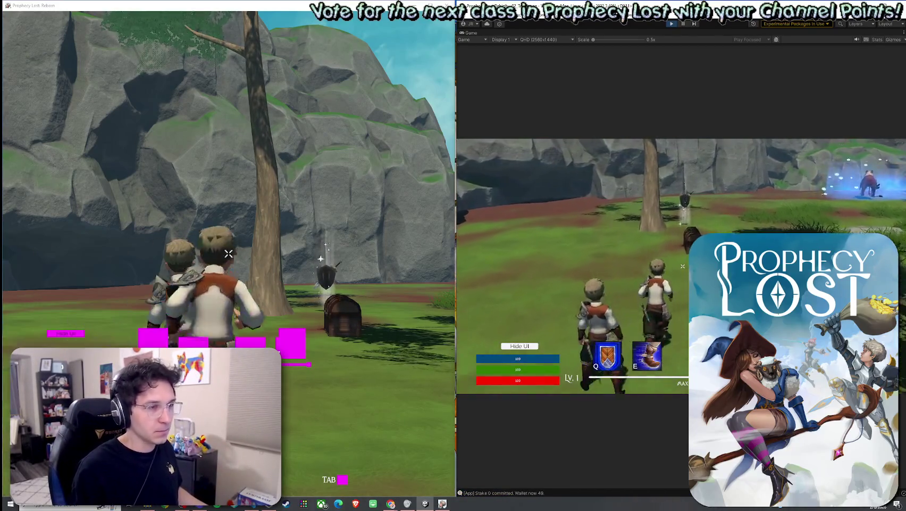
mouse_move(229, 254)
key(w)
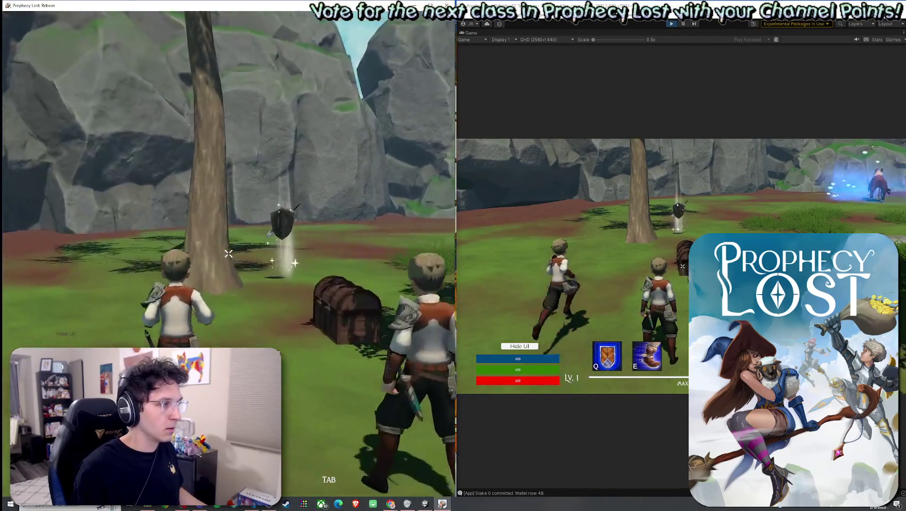
key(w)
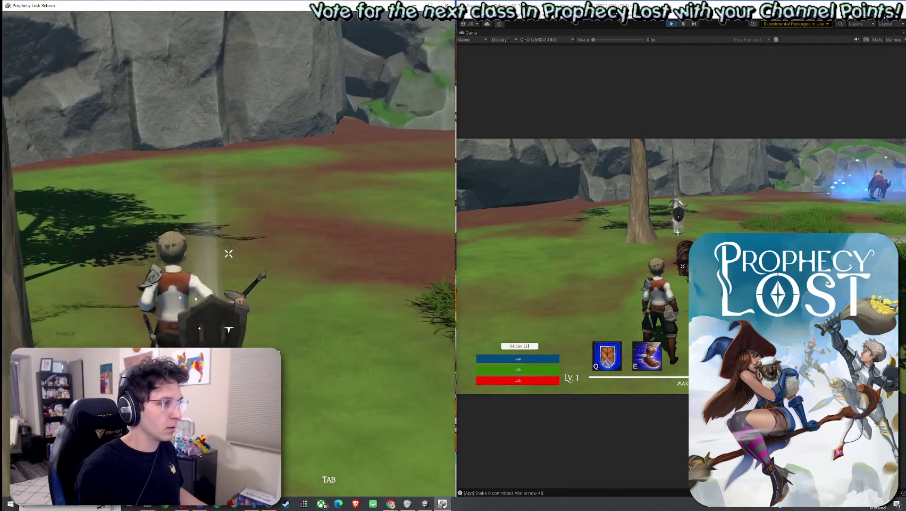
Step: Toggle the inventory, open the chest to grab the shield, then close the built game window
key(Tab)
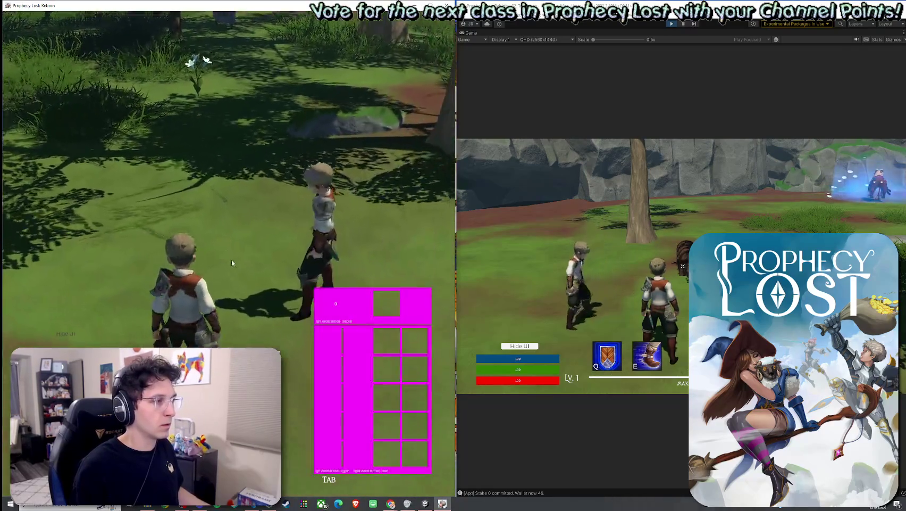
key(Tab)
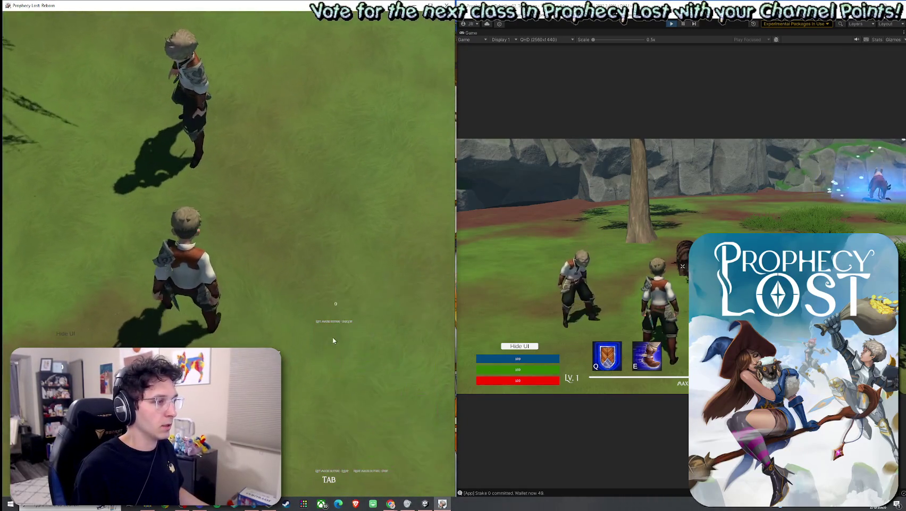
key(w)
key(w)
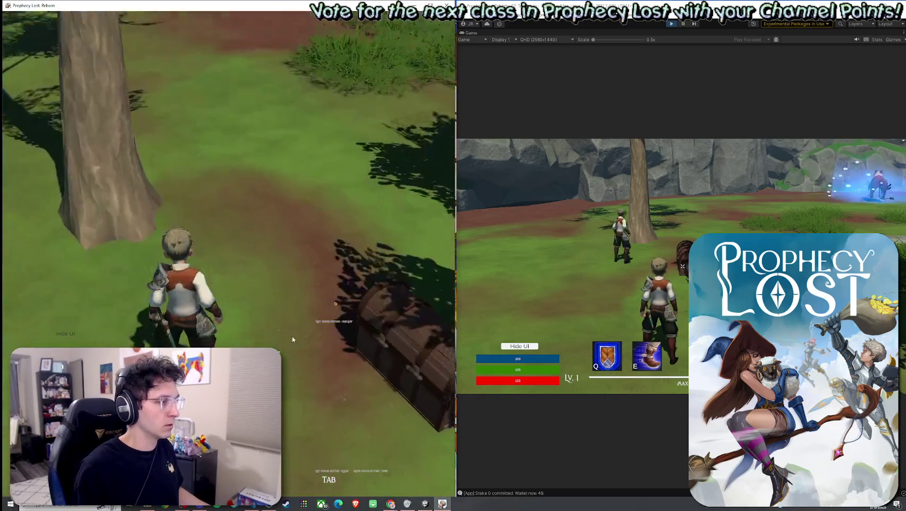
key(a)
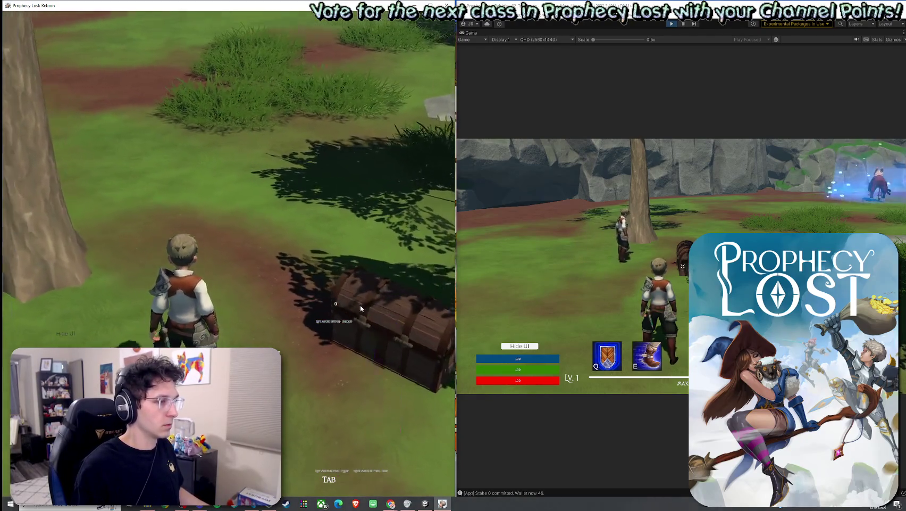
click(315, 337)
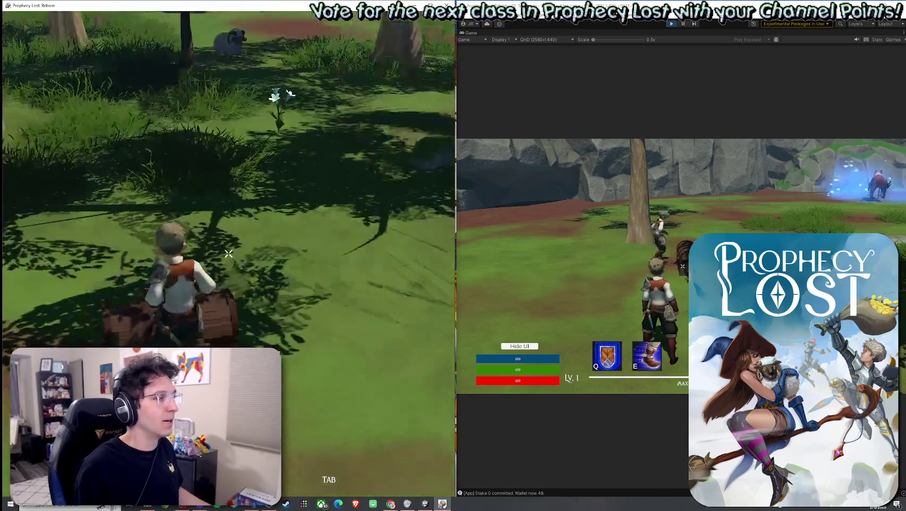
key(w)
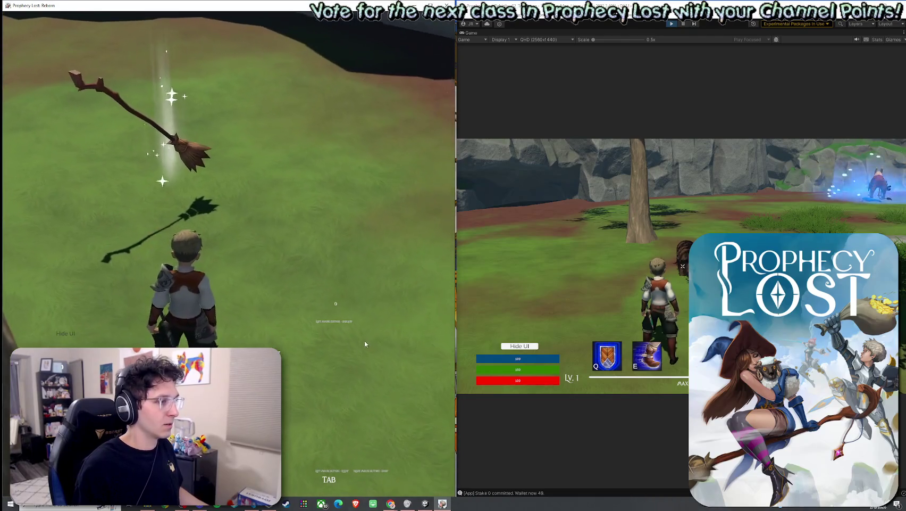
key(super)
click(447, 5)
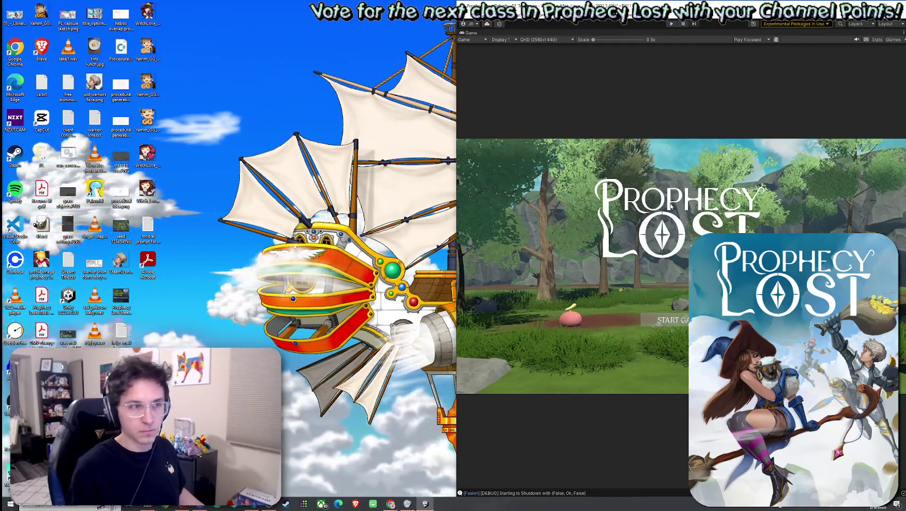
Step: Maximize the editor, restore its panels with Shift+Space, show the Scene view, and select the Player prefab
key(super+Up)
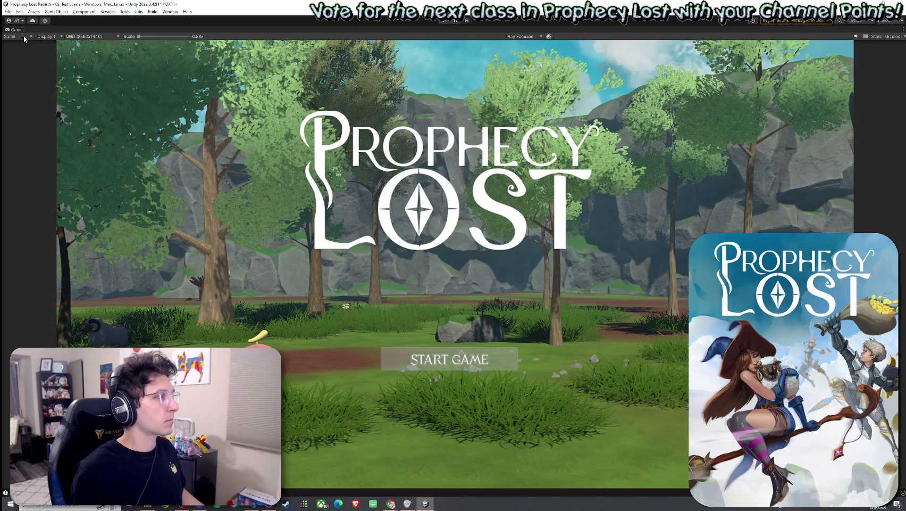
key(shift+space)
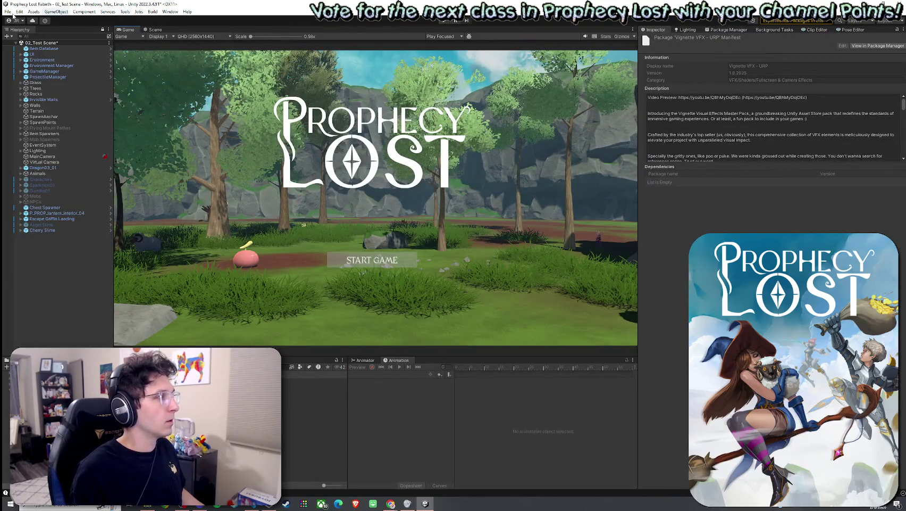
click(8, 12)
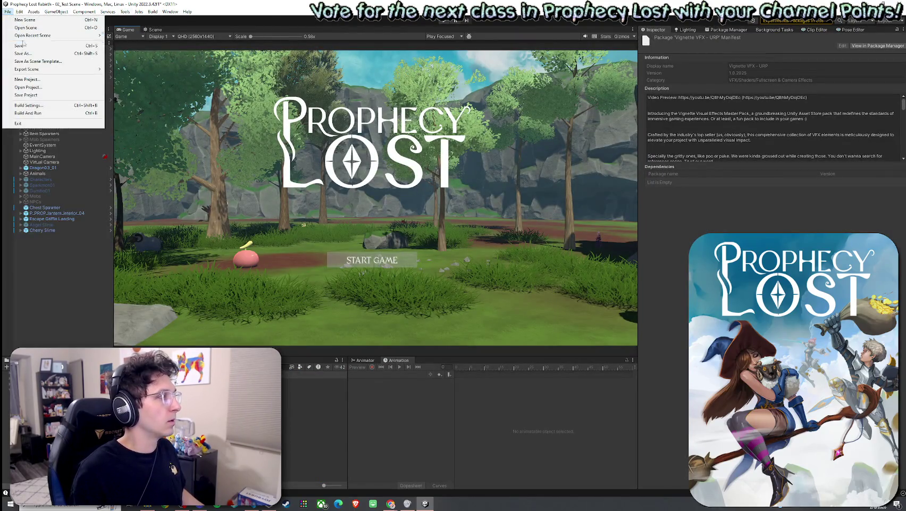
click(153, 29)
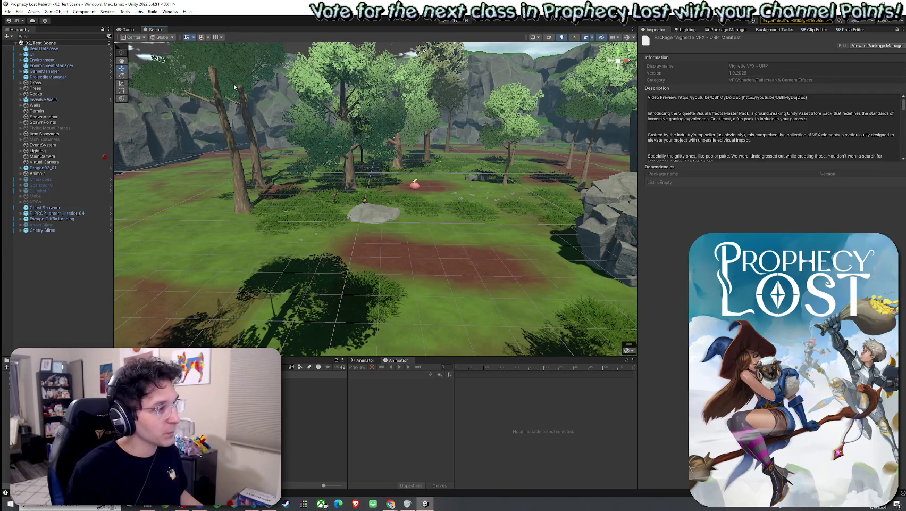
click(256, 381)
Step: Open the Player prefab in Prefab Mode and select its DamageVignette object
double_click(255, 381)
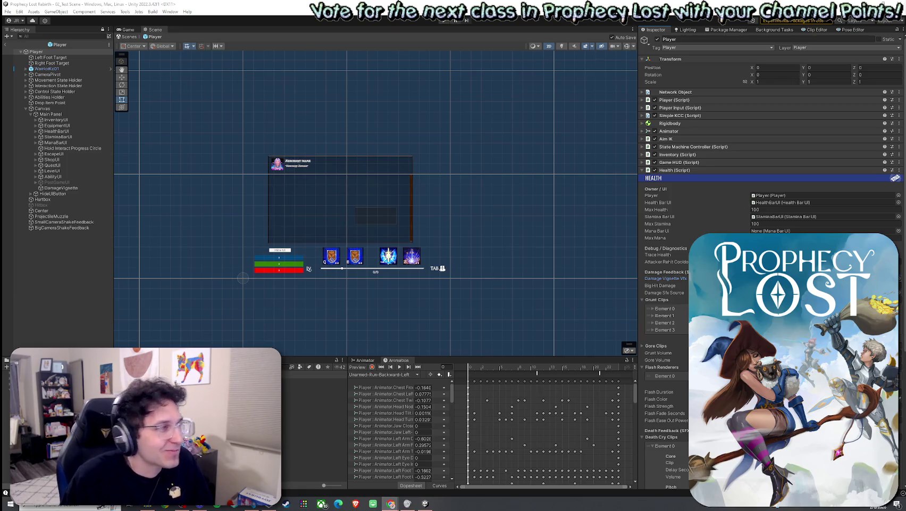
double_click(777, 278)
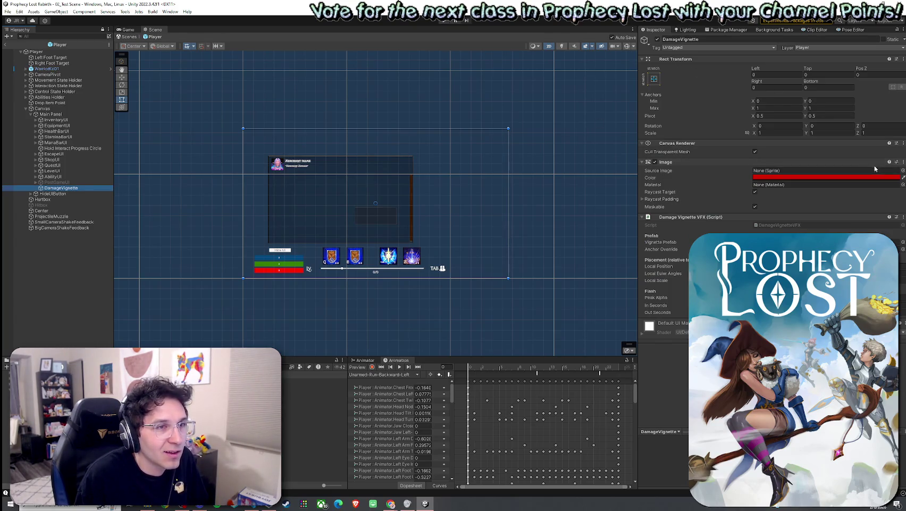
Step: Remove DamageVignette's Image component, undo it, and turn off its Raycast Target instead
click(897, 162)
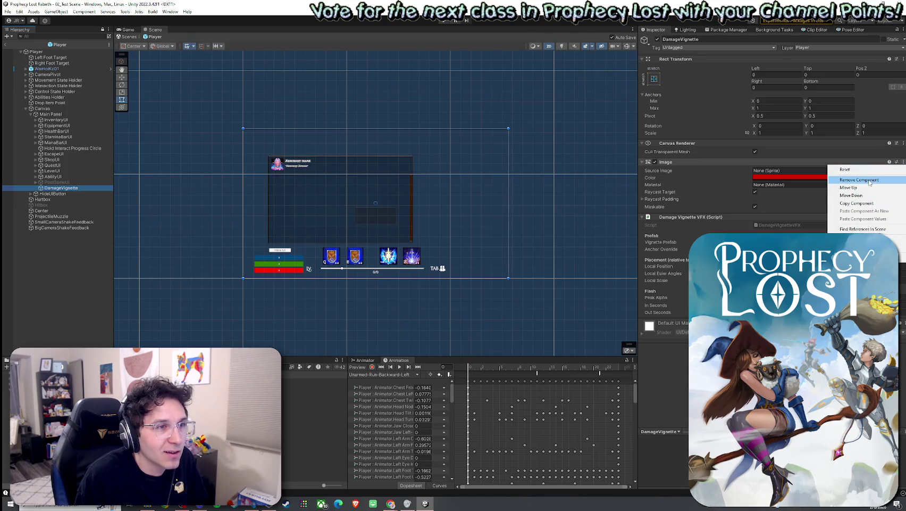
click(871, 181)
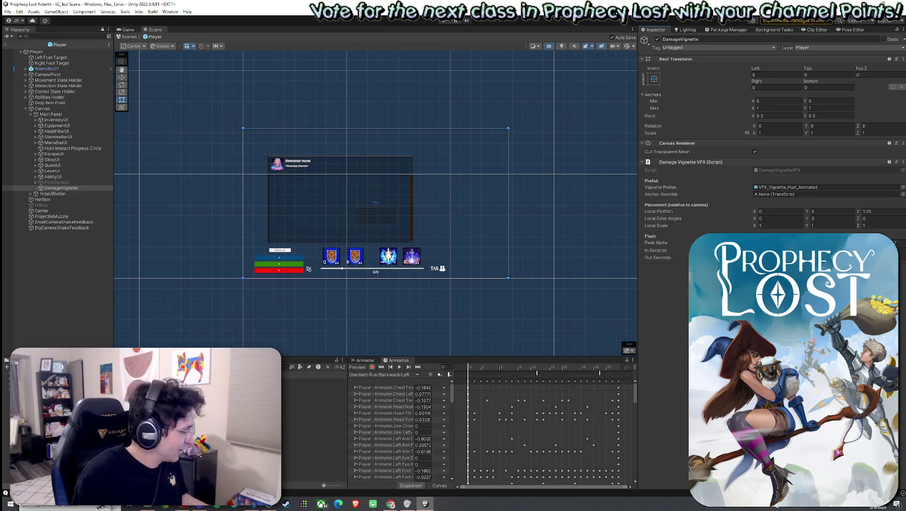
key(ctrl+z)
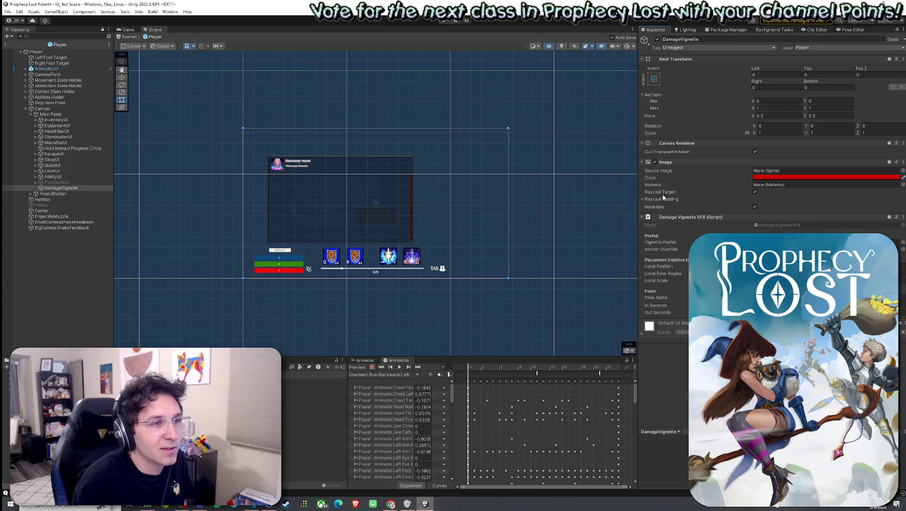
click(755, 192)
click(755, 192)
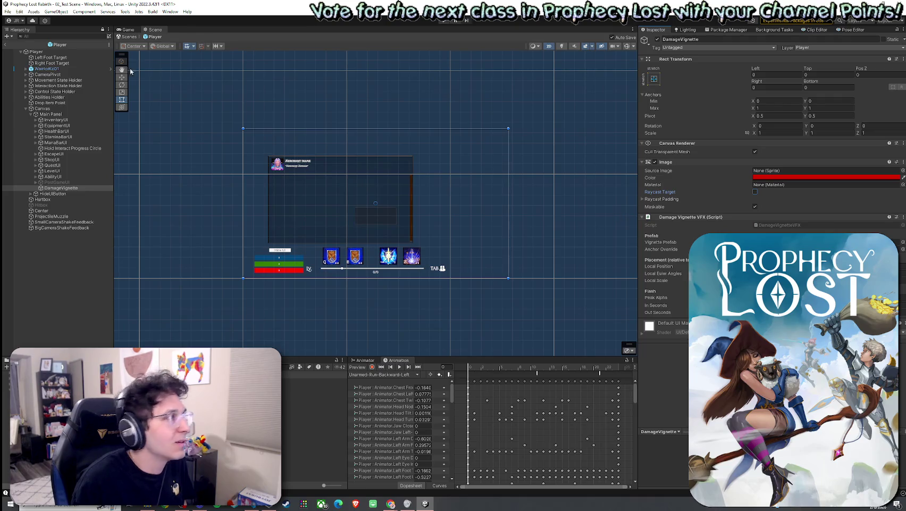
Step: Remove the Image component again, leave the Player prefab, and show the Game view
click(8, 11)
key(Escape)
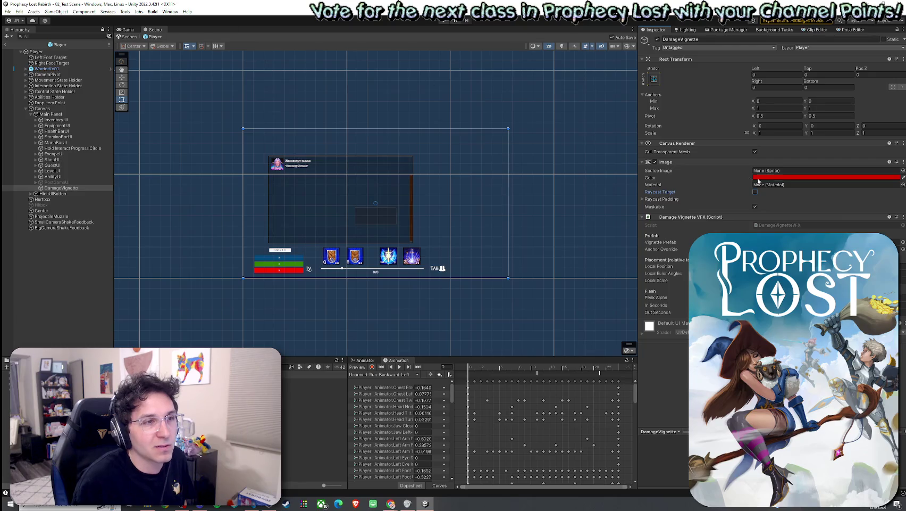
click(904, 162)
click(861, 181)
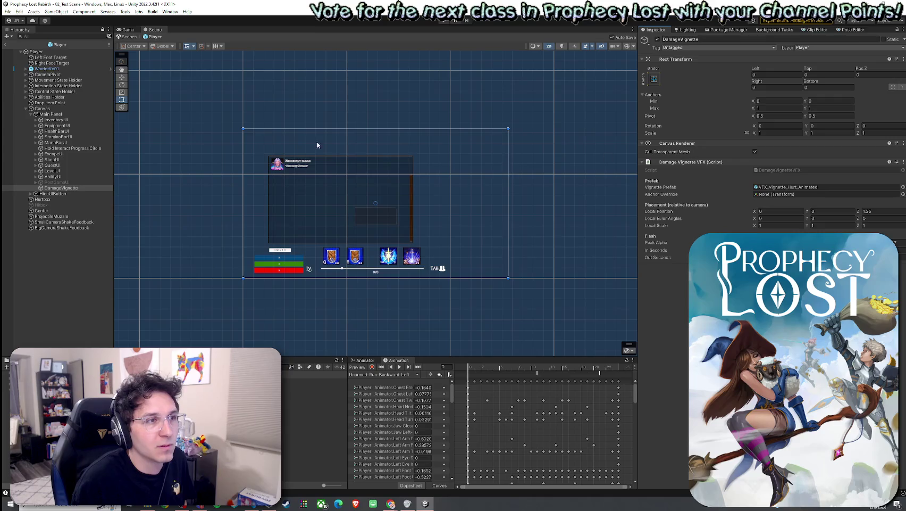
click(6, 44)
click(128, 30)
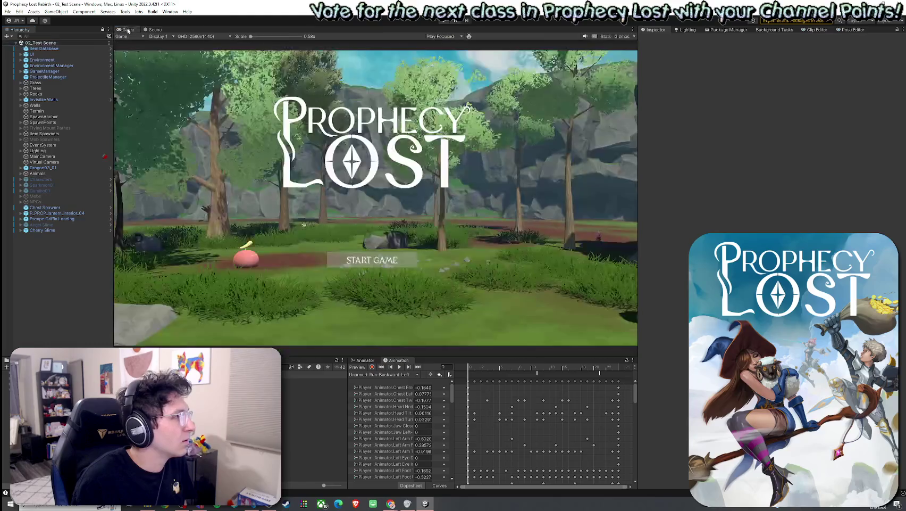
Step: Enter Play mode with Ctrl+P to load the character into the forest level
key(ctrl+p)
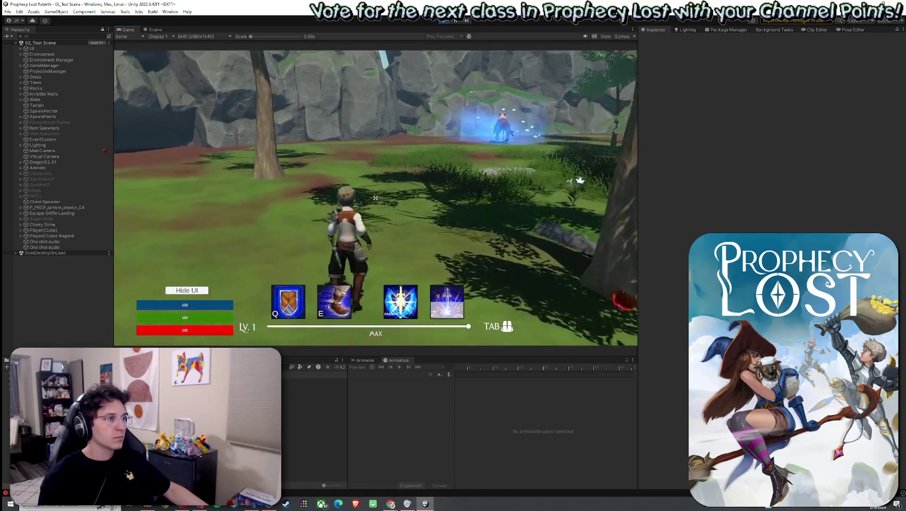
Step: Run through the forest toggling the inventory, then attack the slime with the sword until taking damage
key(w)
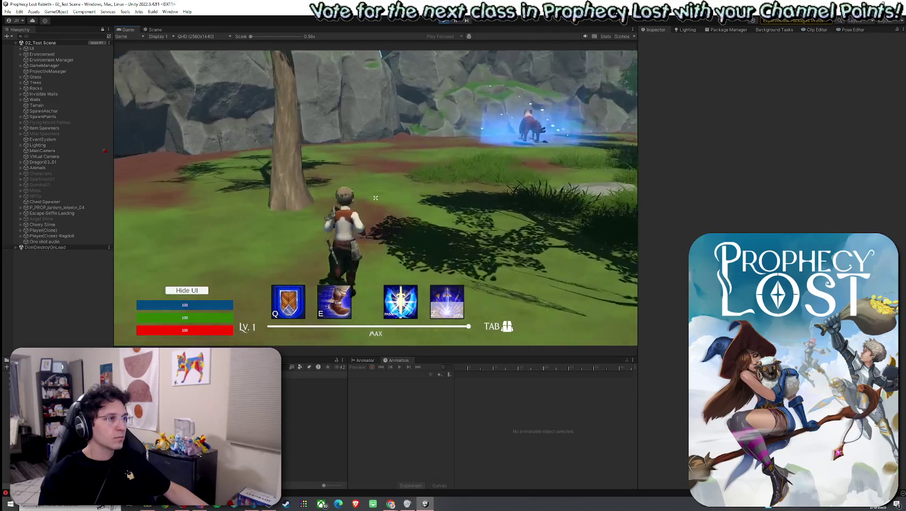
key(Tab)
key(Tab)
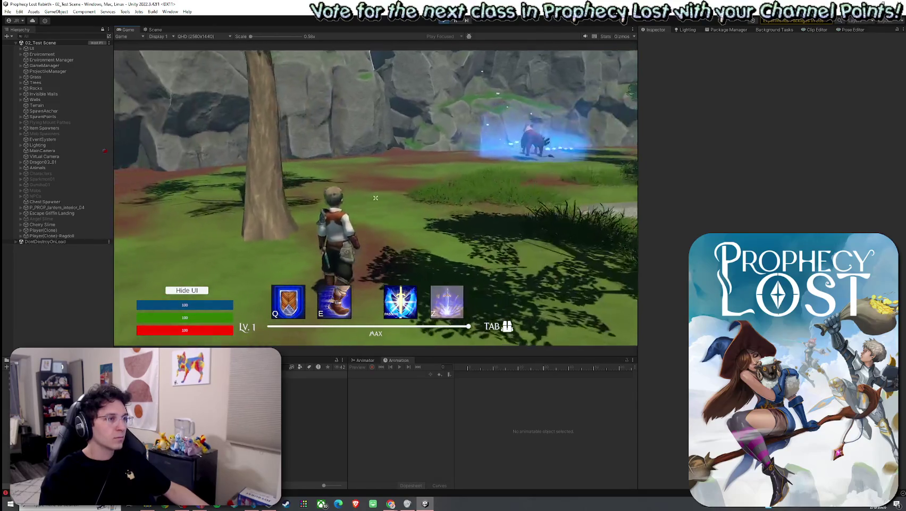
key(w)
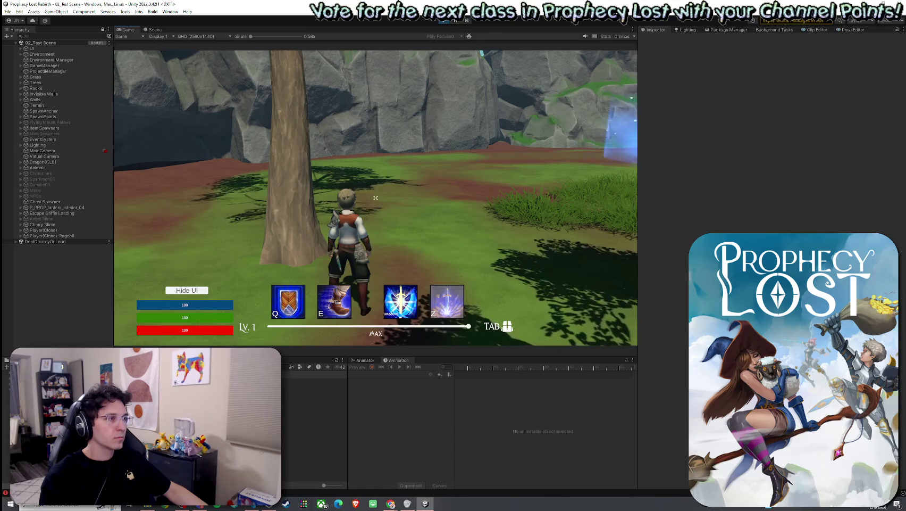
key(d)
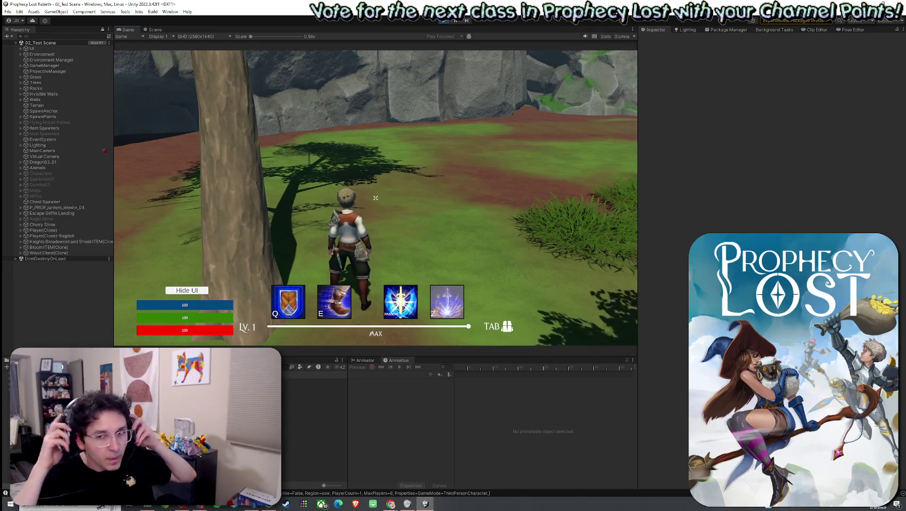
key(Tab)
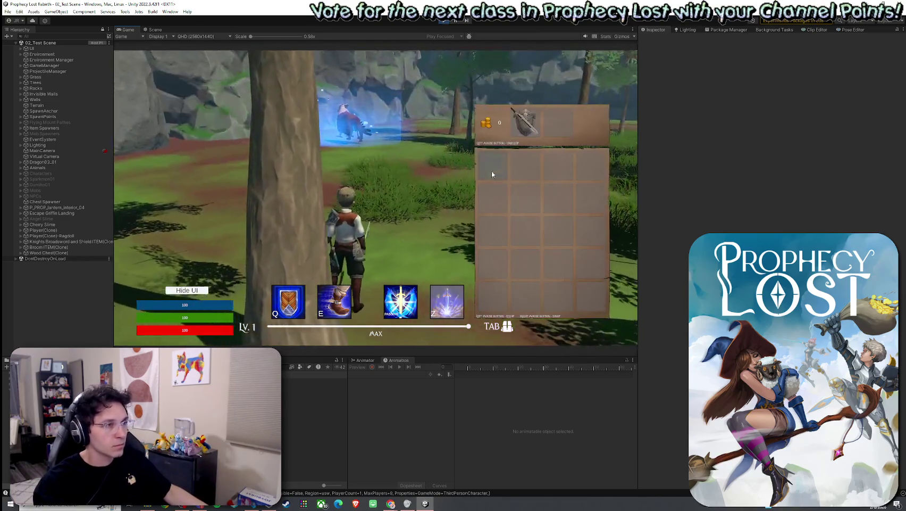
key(Tab)
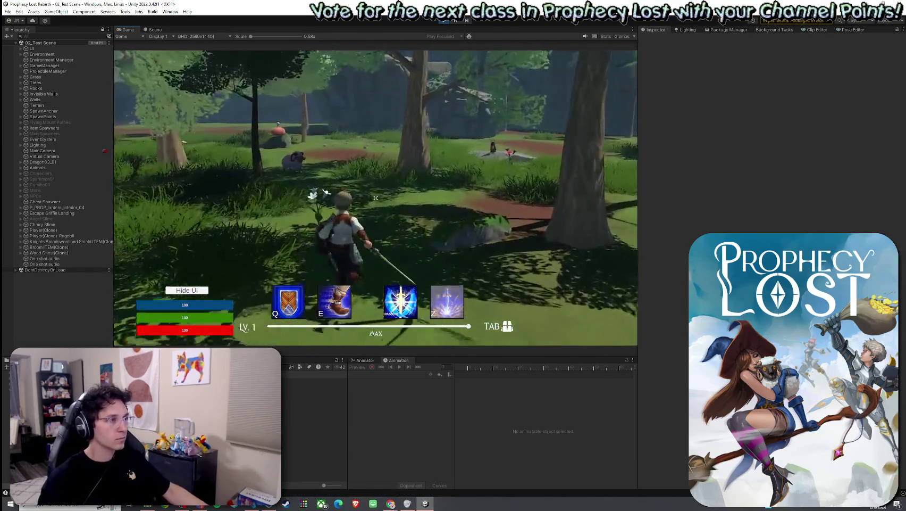
key(w)
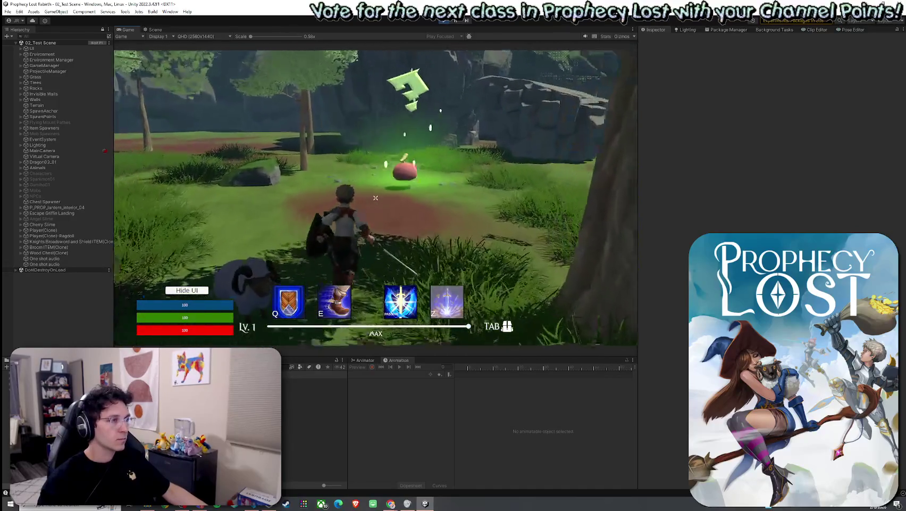
key(w)
click(375, 198)
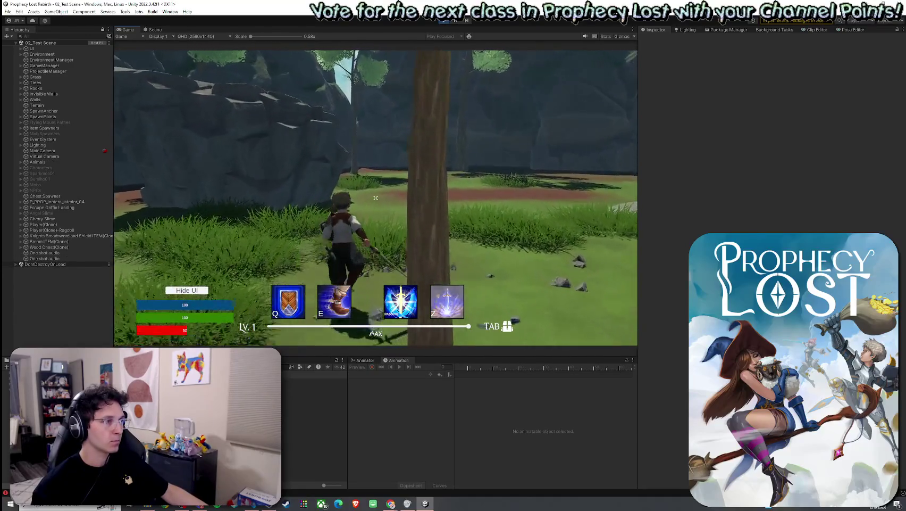
Step: Dash ahead with the boots ability, open and dismiss the Start menu, then Alt+Tab to the browser
key(e)
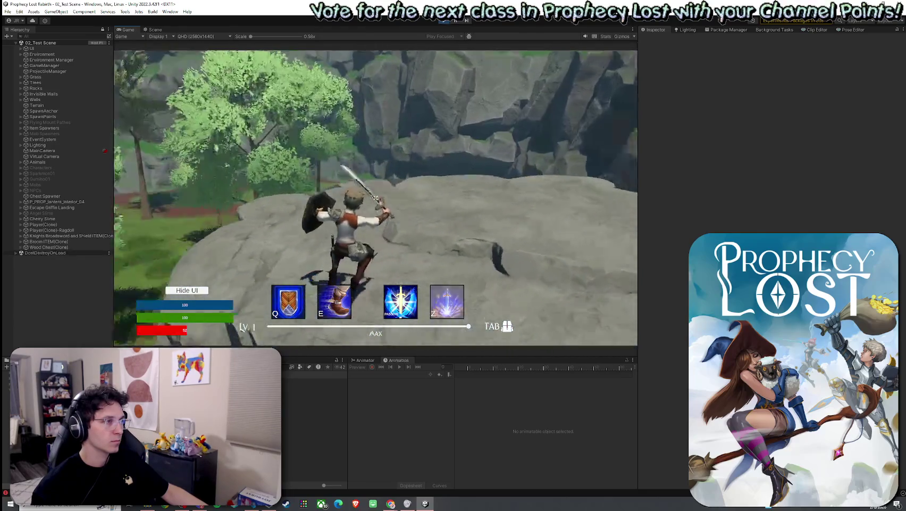
key(super)
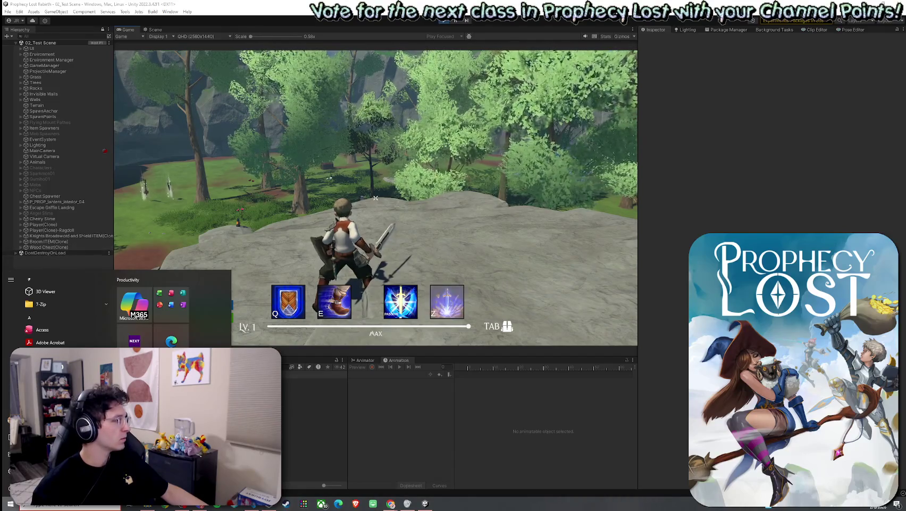
key(super)
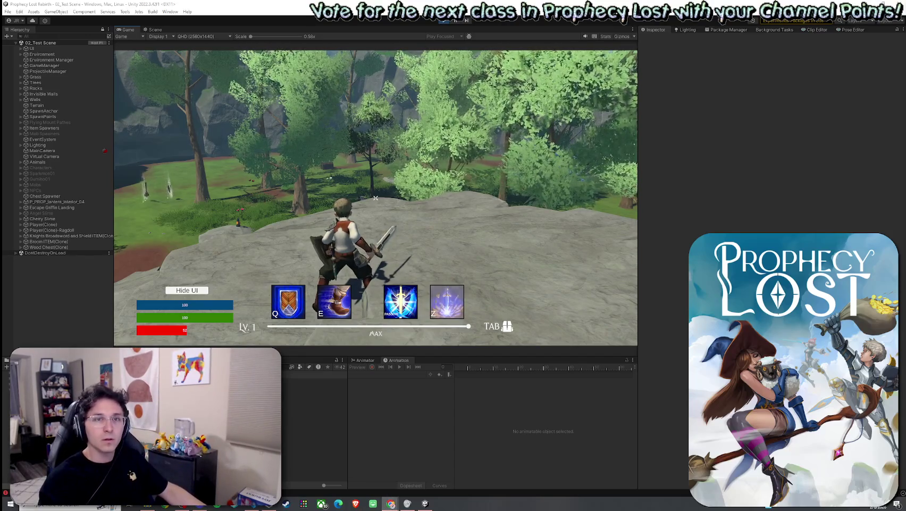
key(alt+Tab)
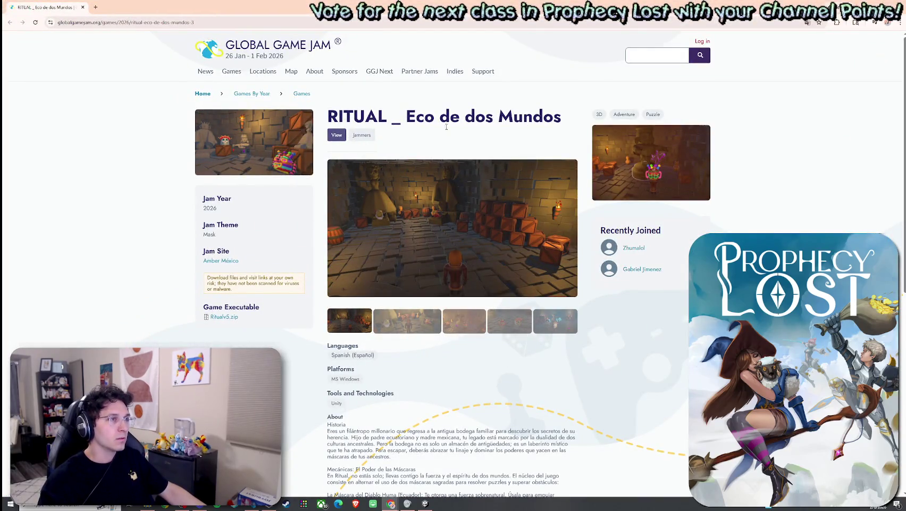
Step: Scroll through the RITUAL _ Eco de dos Mundos page and read its About description
scroll(397, 234, down, 2)
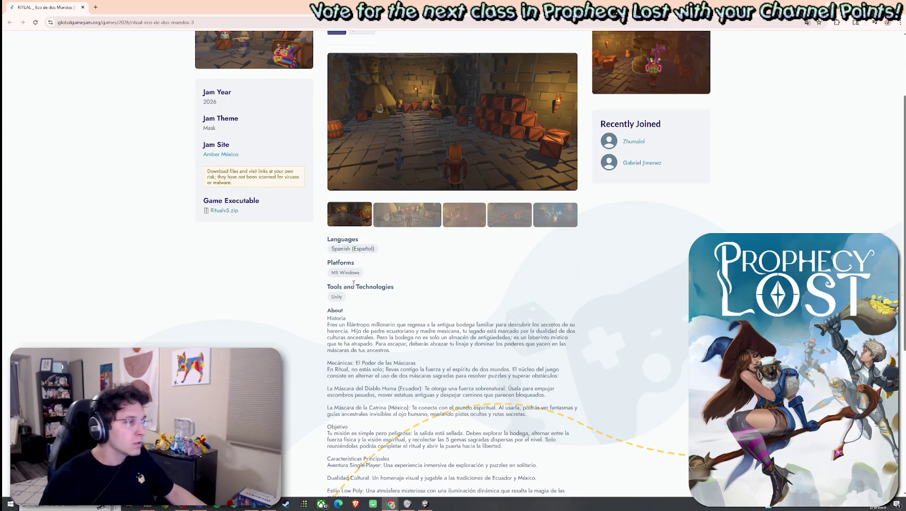
scroll(355, 284, down, 1)
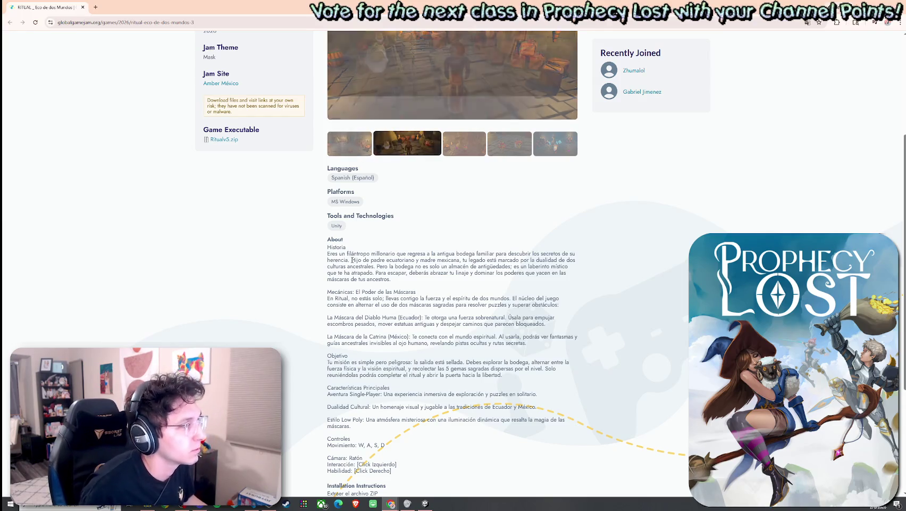
drag(349, 260, 562, 265)
click(464, 294)
scroll(402, 254, up, 3)
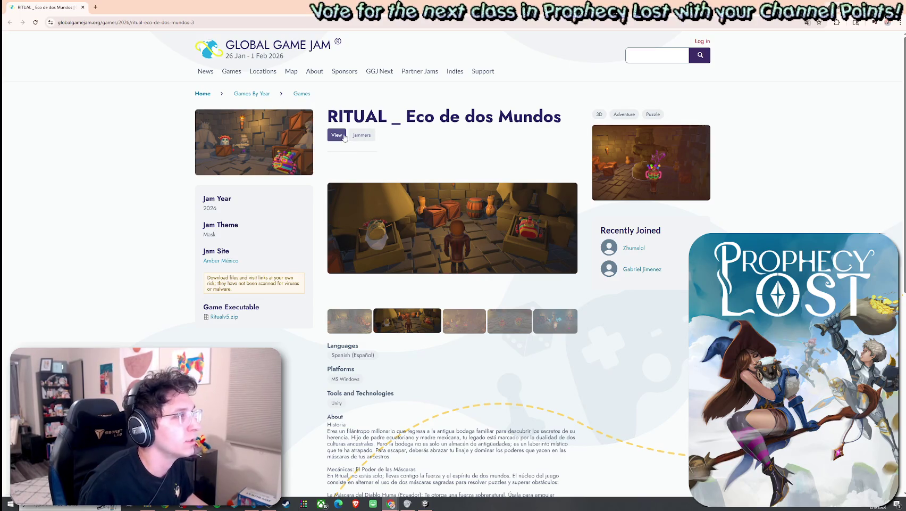
scroll(439, 224, down, 3)
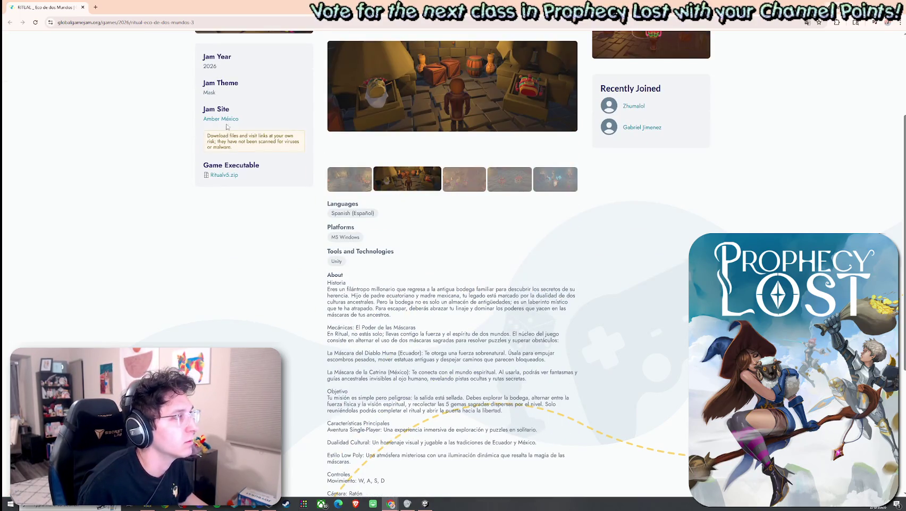
Step: Step through the page's gallery screenshots to the last one, then return to Unity
click(465, 179)
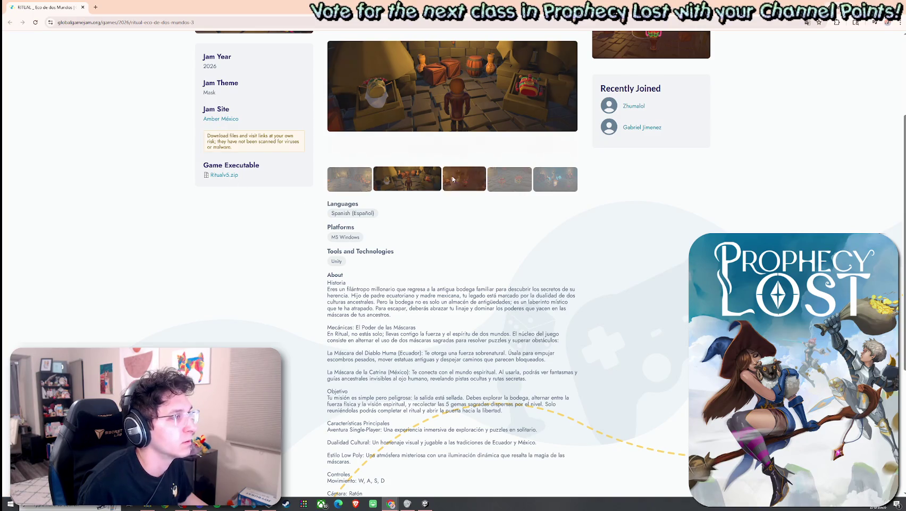
click(509, 178)
click(555, 179)
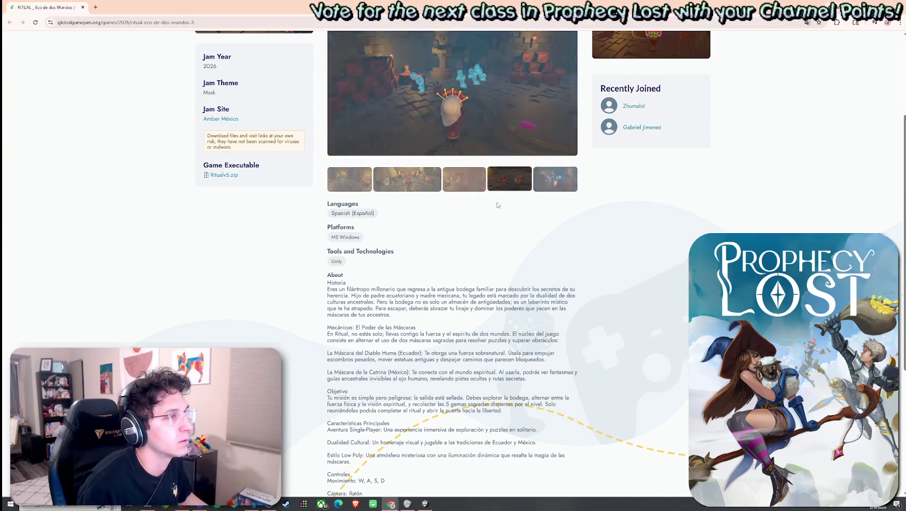
scroll(486, 204, up, 3)
scroll(461, 225, down, 7)
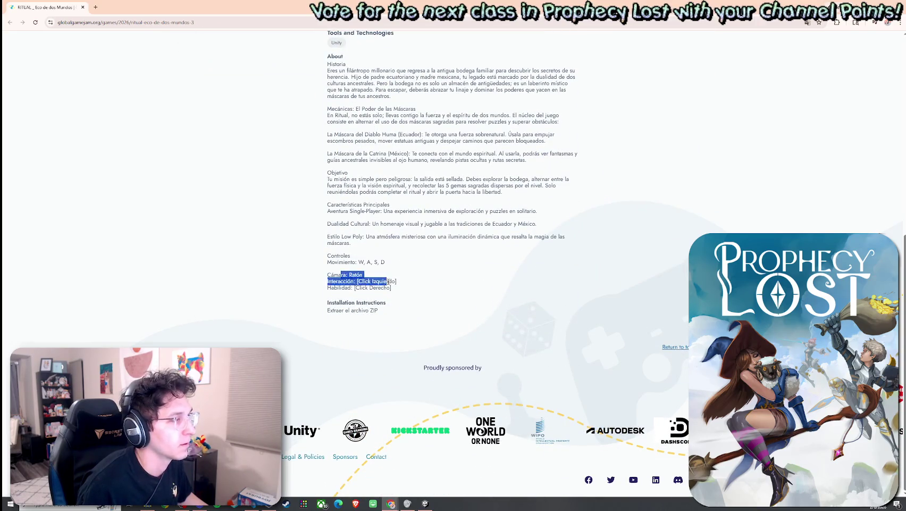
scroll(398, 292, up, 7)
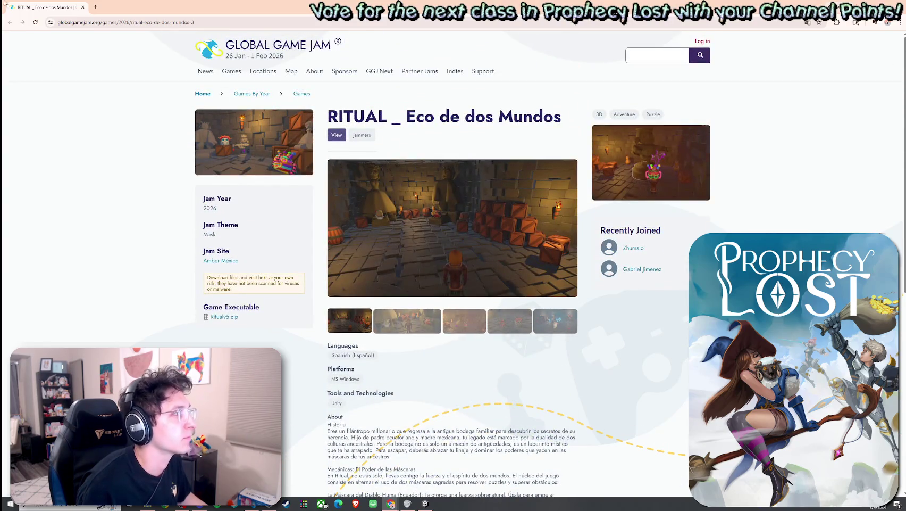
key(alt+Tab)
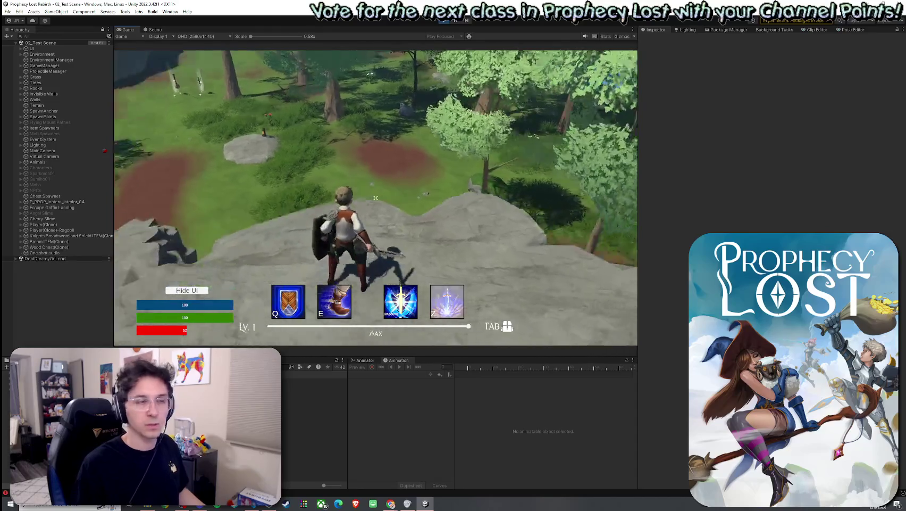
Step: Inspect Player(Clone)'s Health script, showing DamageVignette as its vignette VFX and Big Hit Damage 30
key(super)
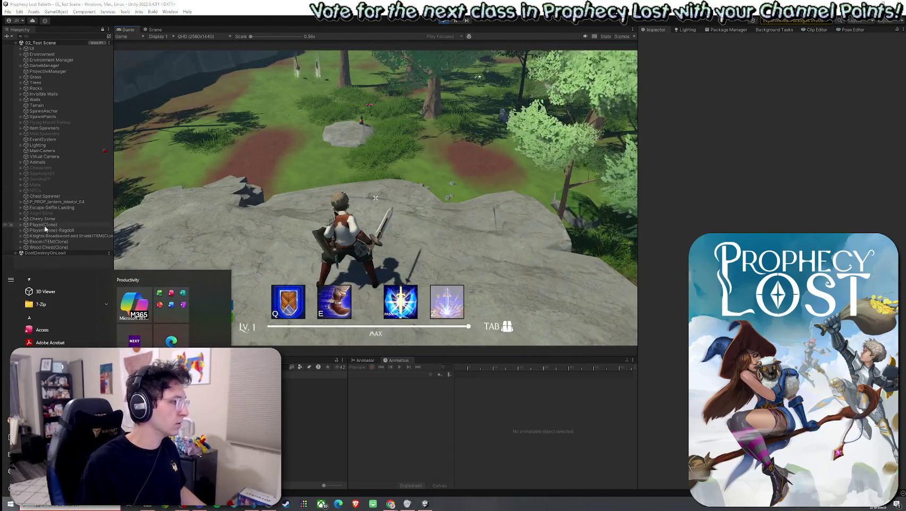
click(45, 225)
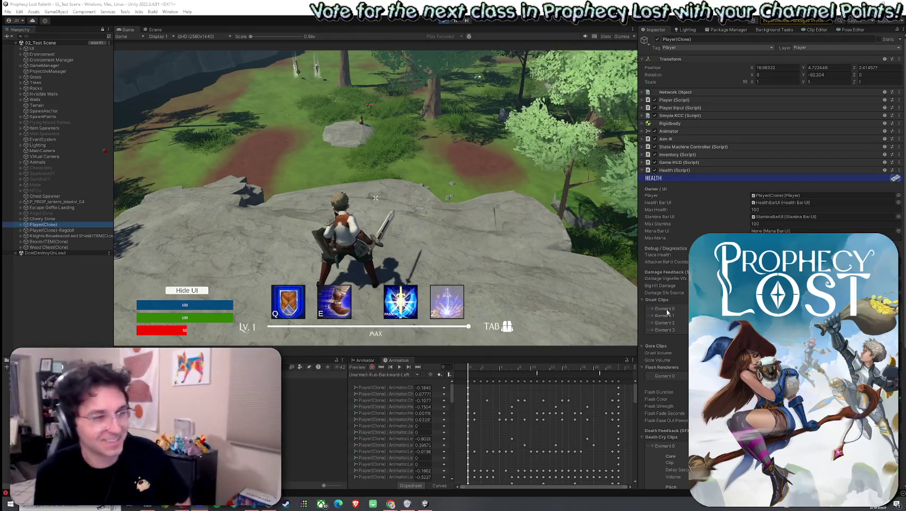
scroll(679, 303, down, 3)
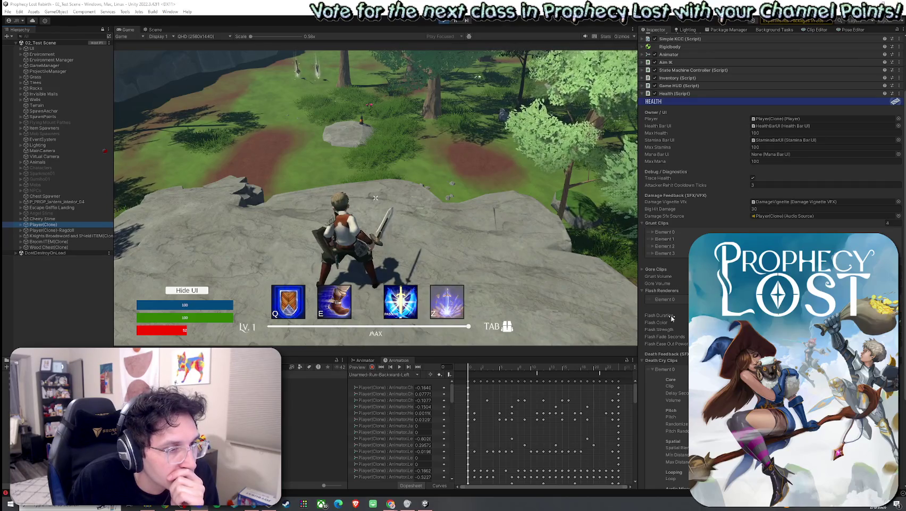
scroll(671, 317, down, 3)
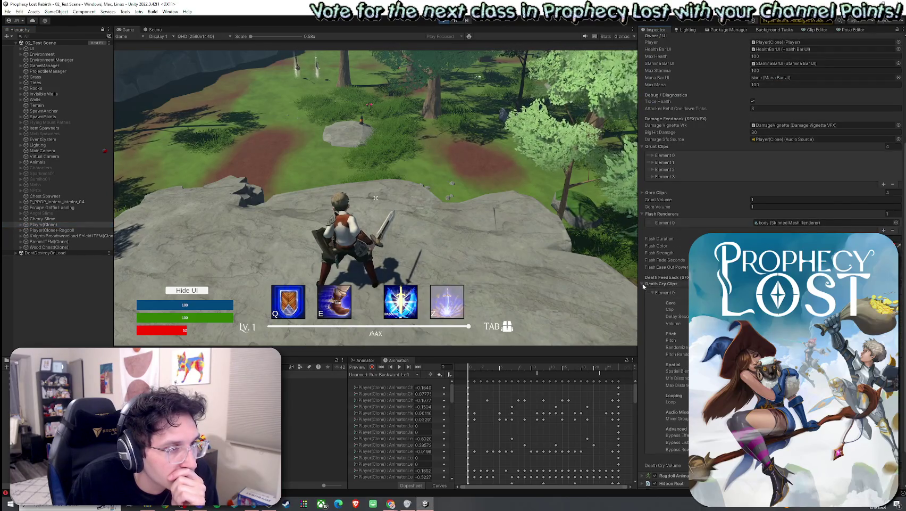
scroll(644, 286, up, 5)
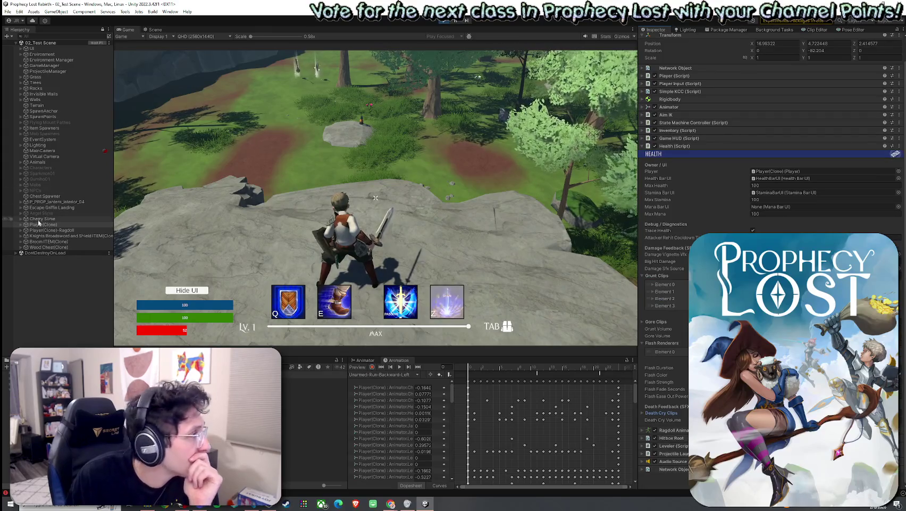
click(20, 224)
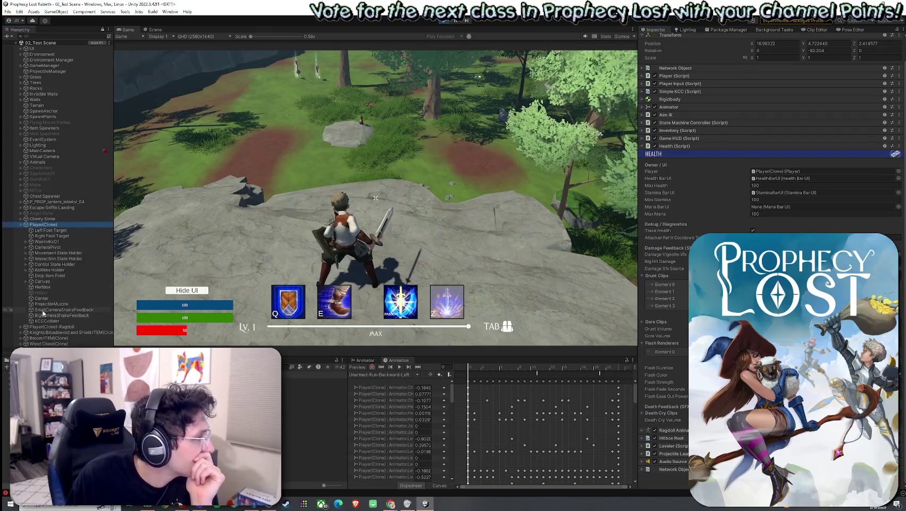
Step: Expand the player's Canvas and select DamageVignette, whose Vignette Prefab is VFX_Vignette_Hurt_Animated
click(27, 282)
scroll(45, 302, down, 5)
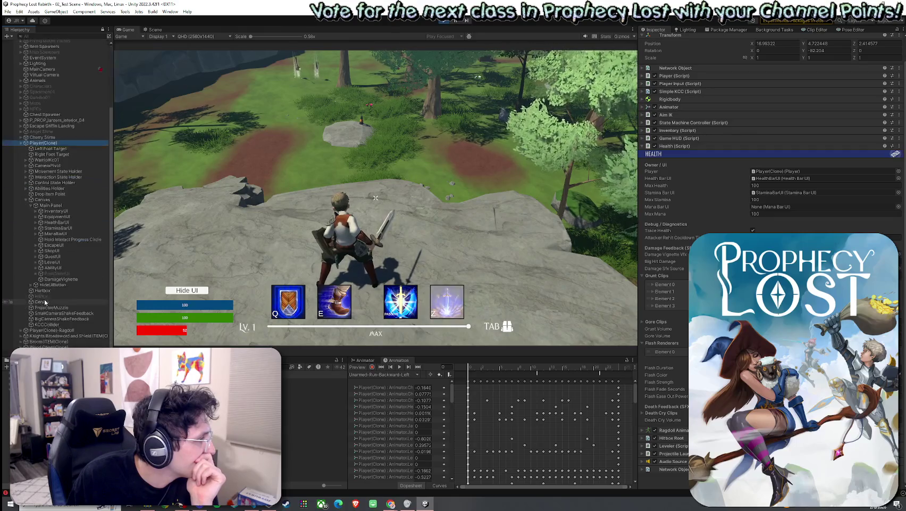
click(60, 279)
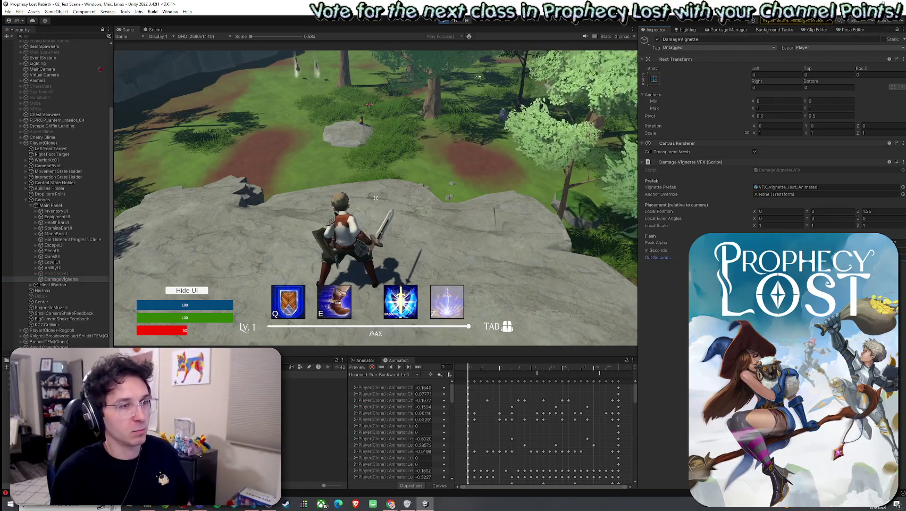
Step: Run the player into the pink slime, dropping health to 44, then jump onto the large rock
mouse_move(375, 198)
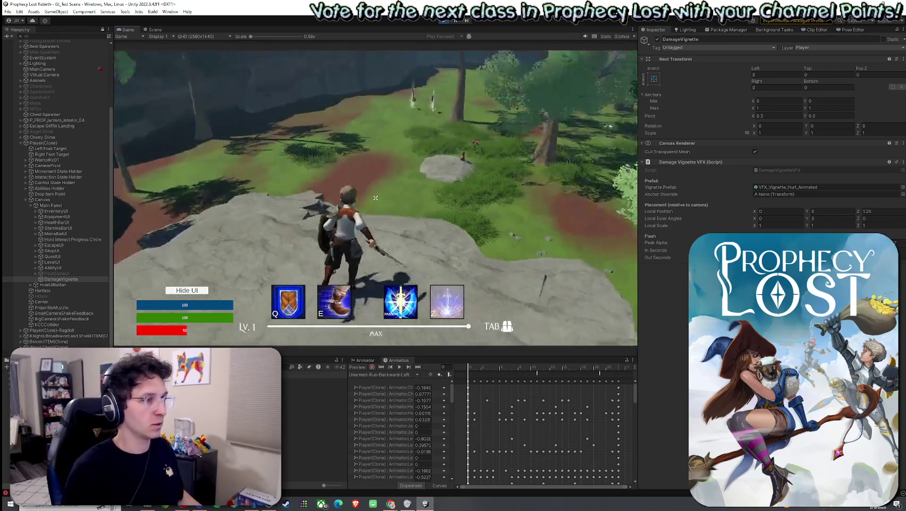
key(w)
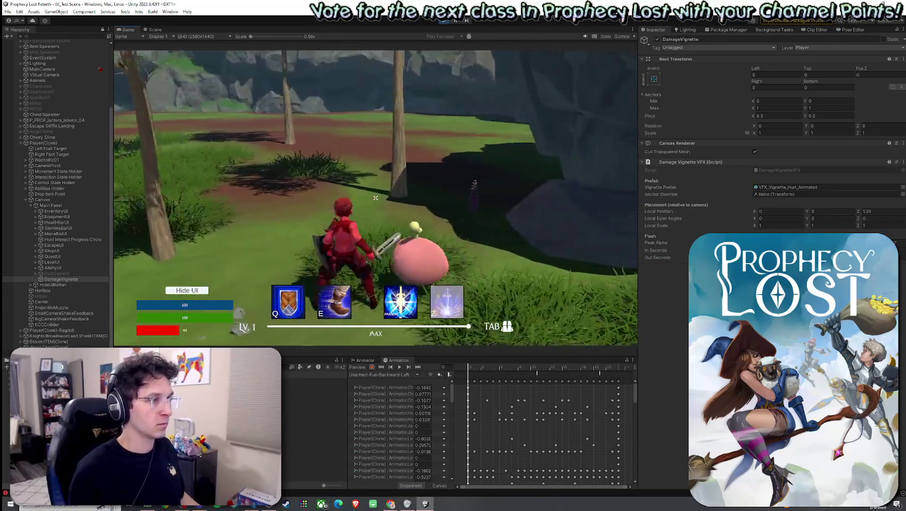
key(s)
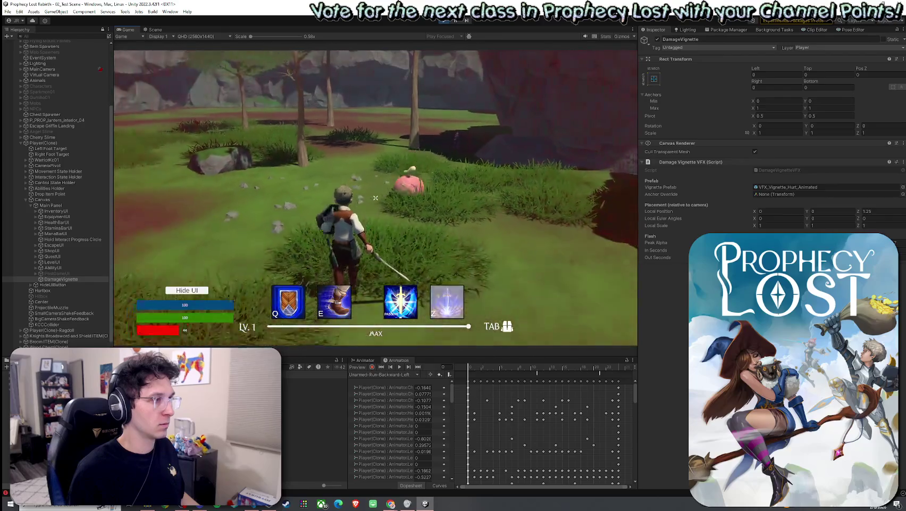
key(w)
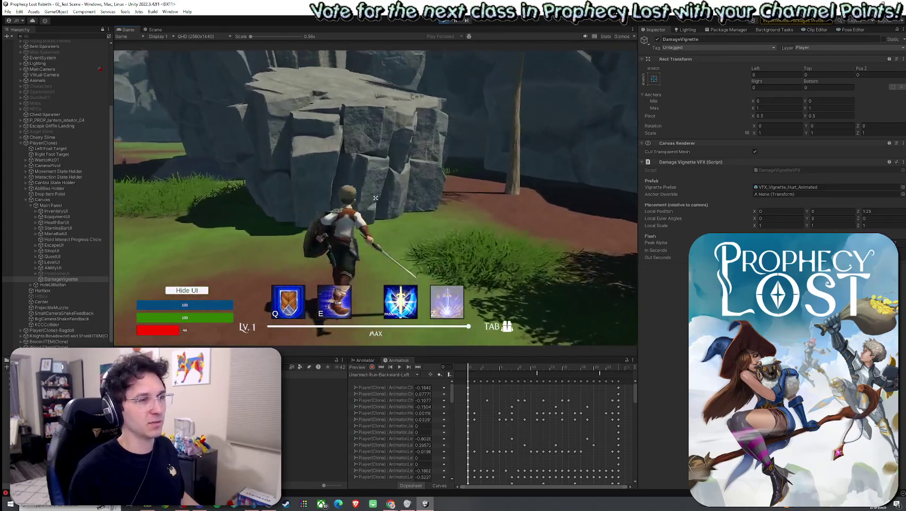
key(space)
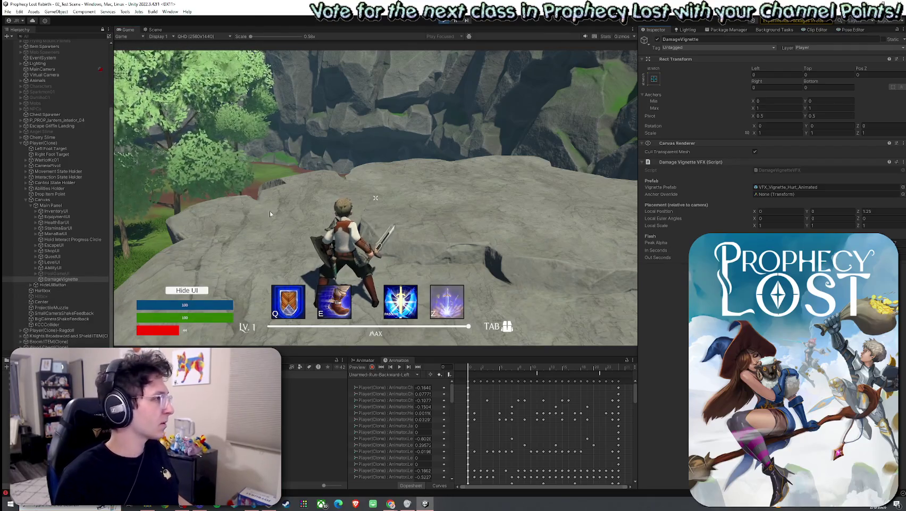
Step: Reselect DamageVignette under Player(Clone) and check its flash In Seconds and Out Seconds values
scroll(69, 186, up, 5)
scroll(73, 185, down, 3)
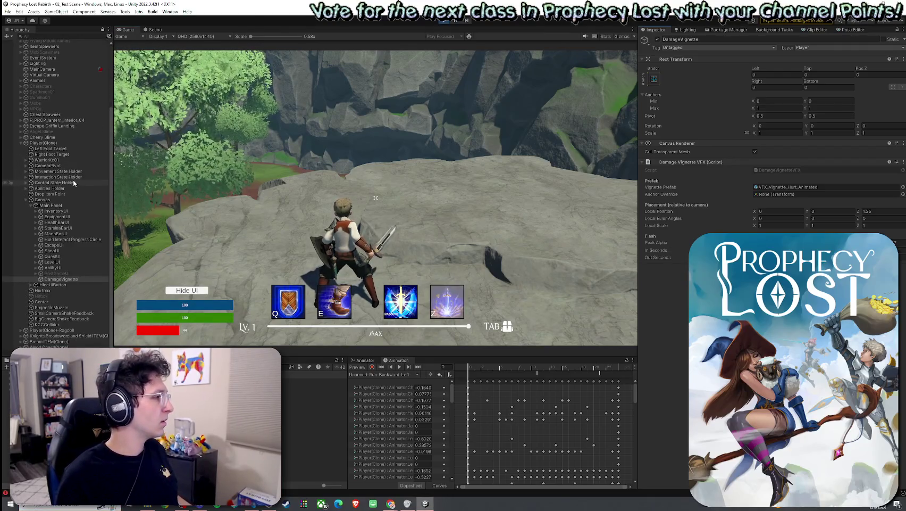
click(44, 143)
click(61, 279)
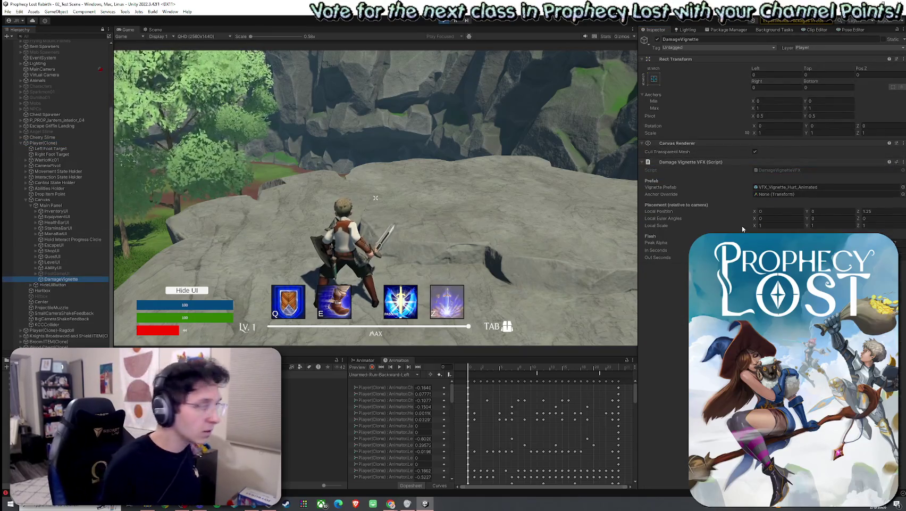
click(771, 250)
click(771, 257)
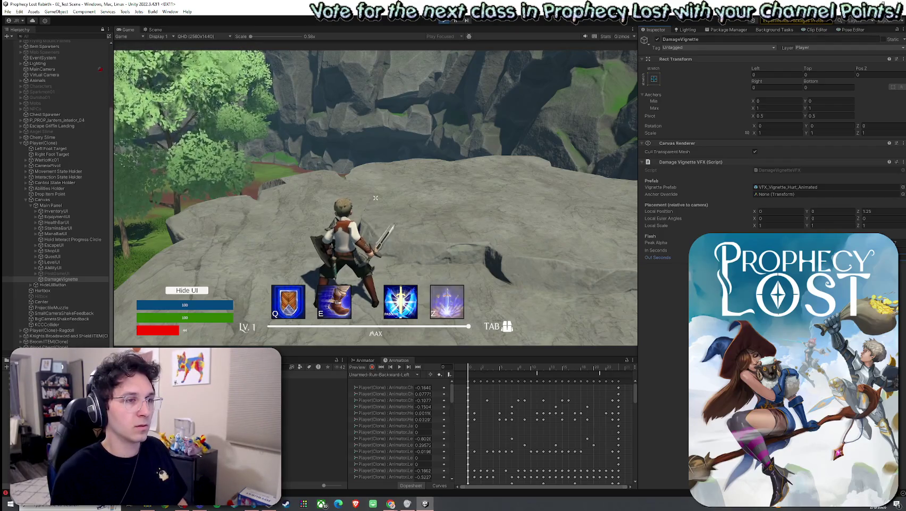
Step: Run the player across the grass in the Game view
click(376, 198)
key(w)
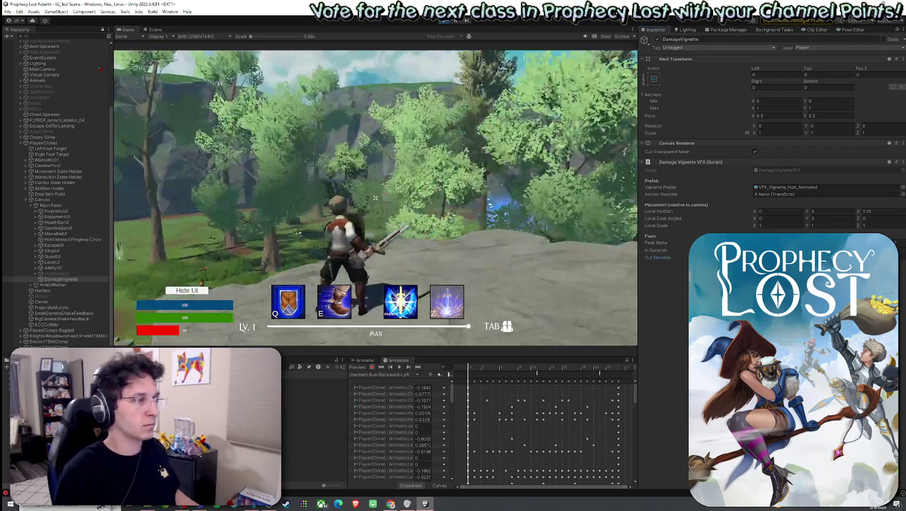
key(w)
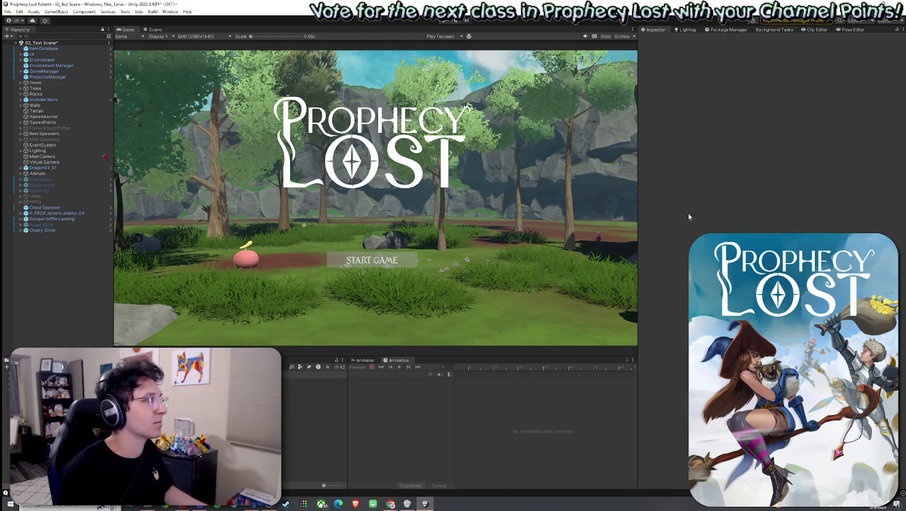
Step: Save 02_Test Scene with File > Save and widen the Game view
click(8, 11)
click(22, 46)
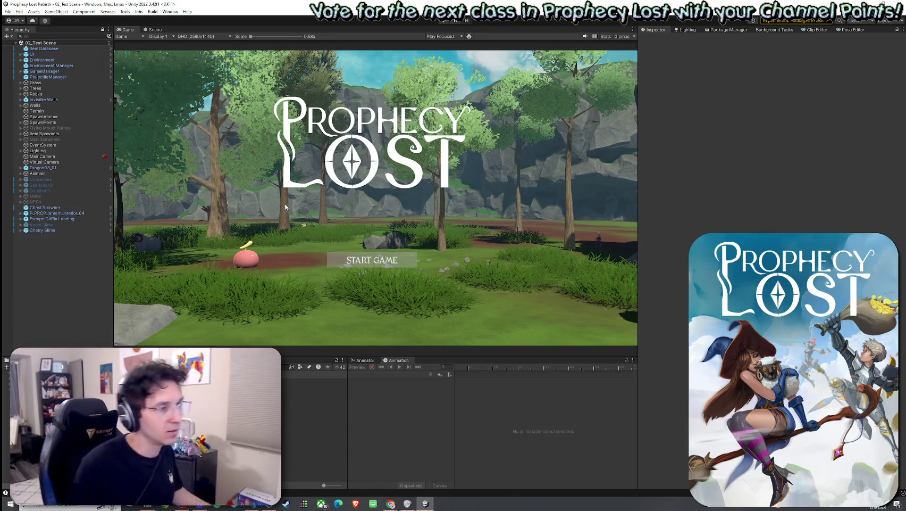
mouse_move(638, 203)
mouse_down()
mouse_move(705, 210)
mouse_move(693, 213)
mouse_up()
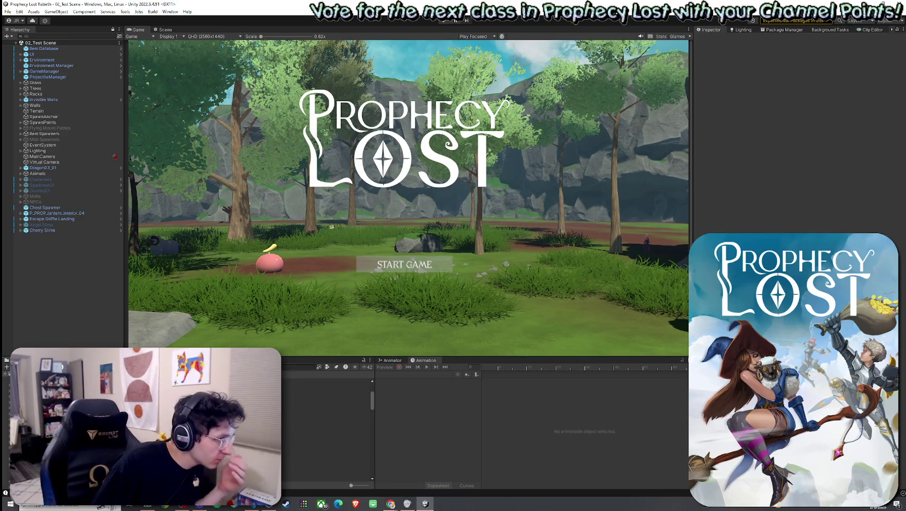
click(319, 429)
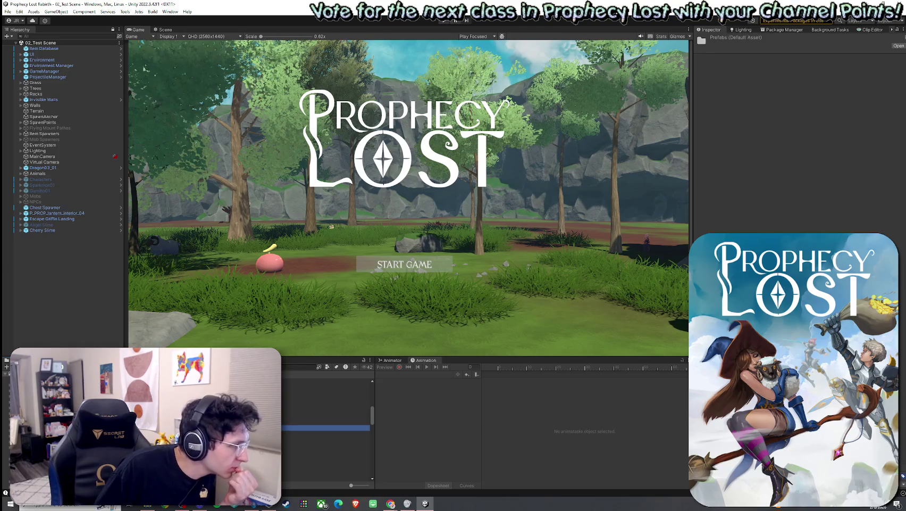
Step: Browse to Vefects > Vignette VFX URP > Vignettes and open the VFX_Vignette_Hurt prefab
click(319, 436)
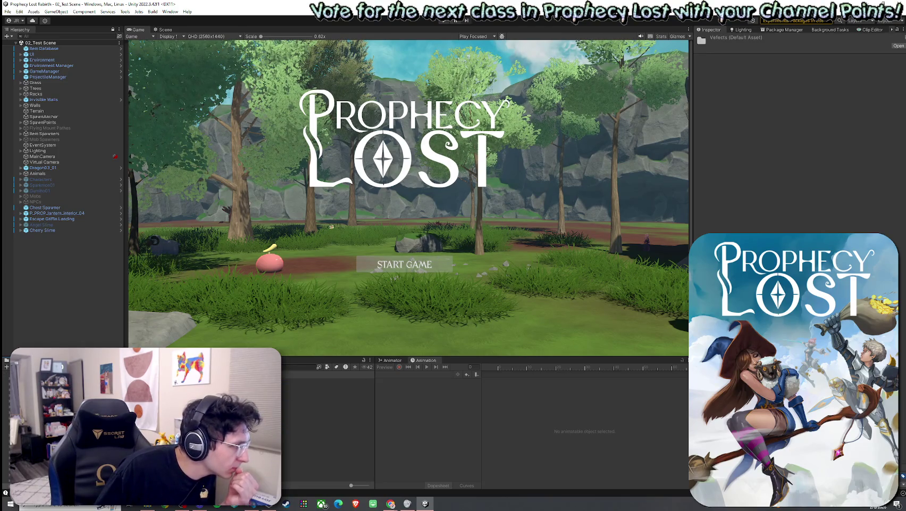
click(319, 386)
click(319, 399)
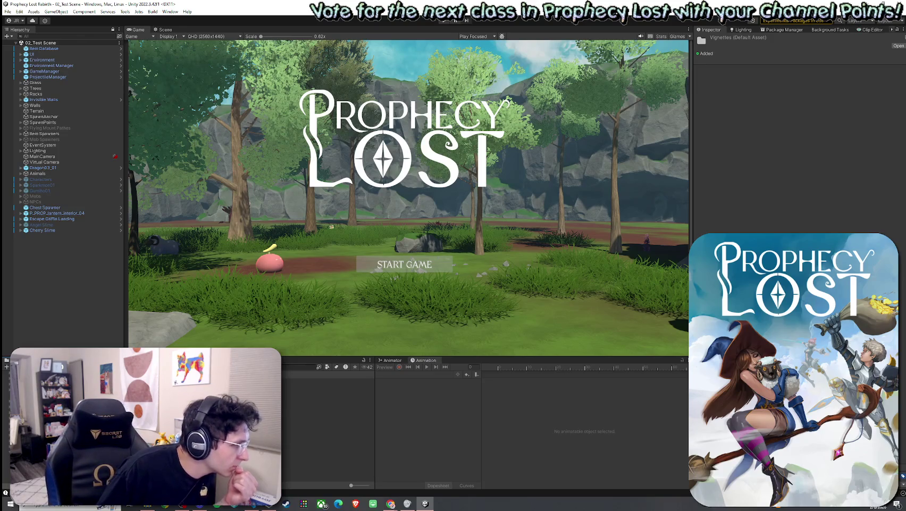
key(Up)
key(Up)
key(Up)
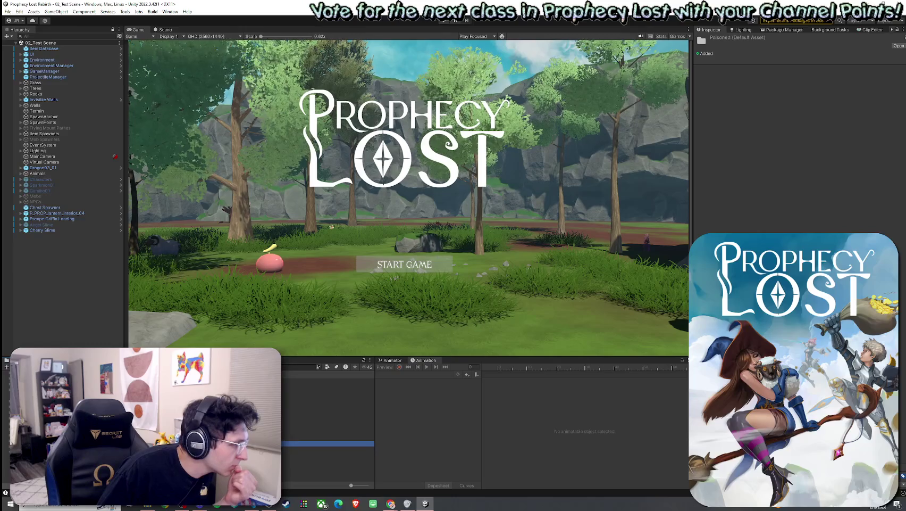
key(Up)
key(Up)
key(Up)
key(Up)
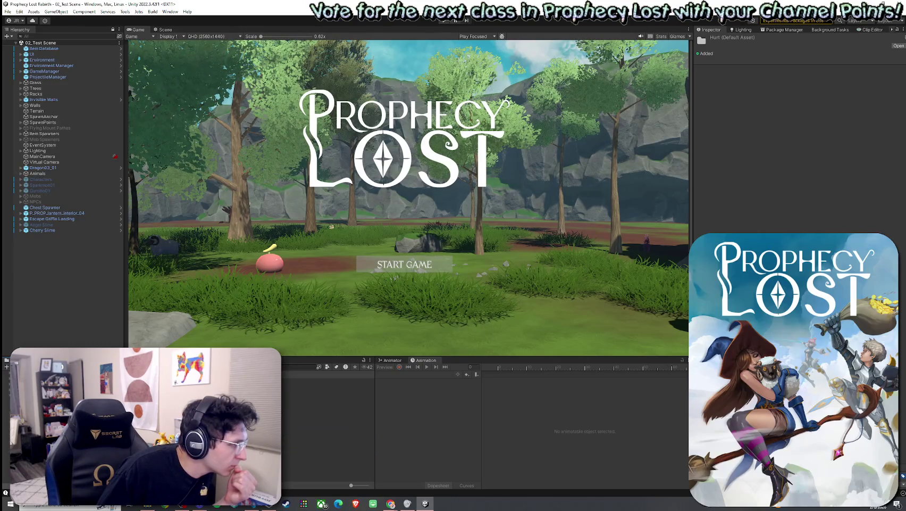
key(Return)
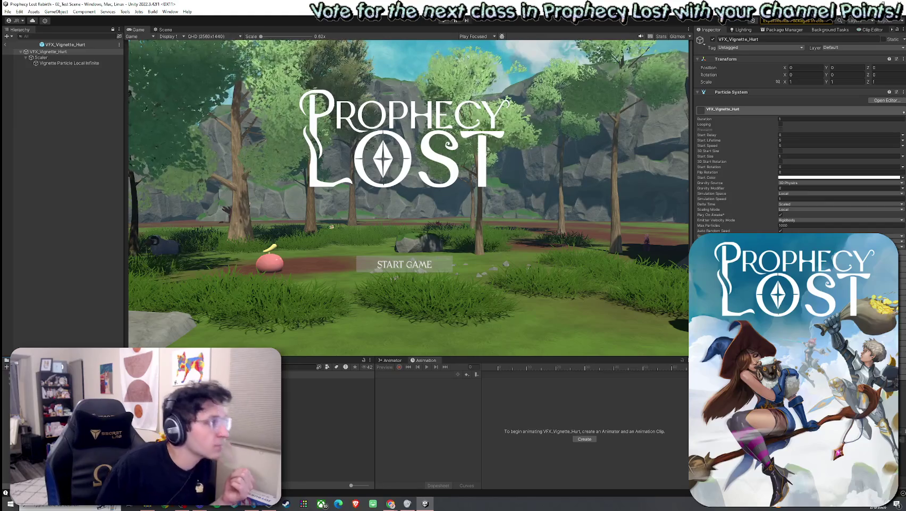
Step: Face the red vignette quad in the Scene view and set the Particle System Duration to 0.4
click(163, 29)
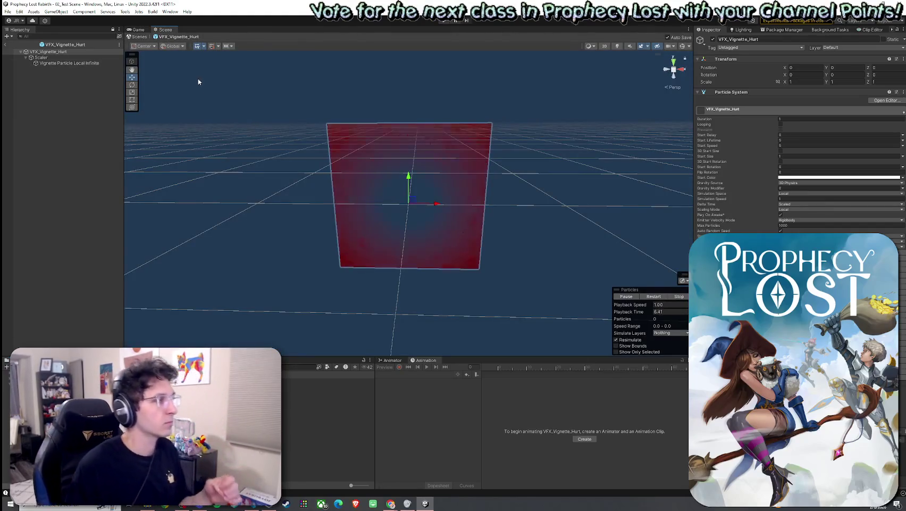
scroll(414, 224, up, 3)
drag(414, 229, 417, 204)
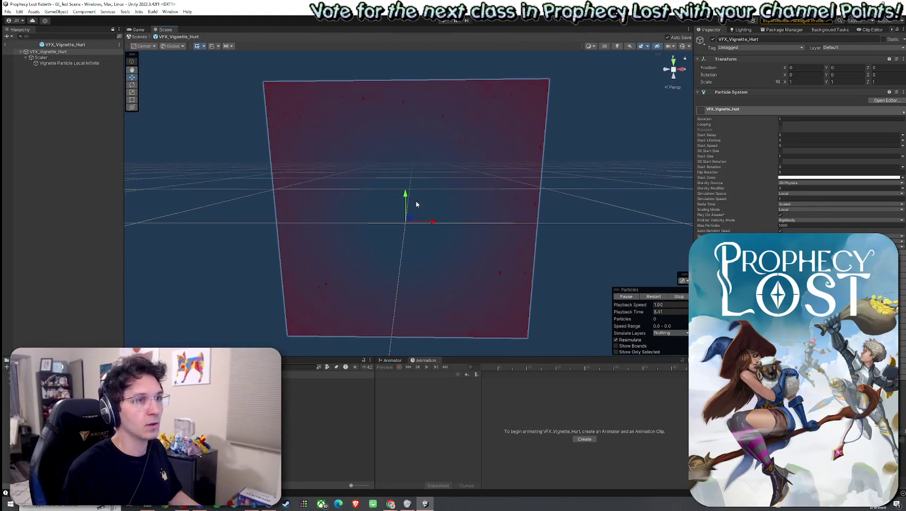
click(791, 118)
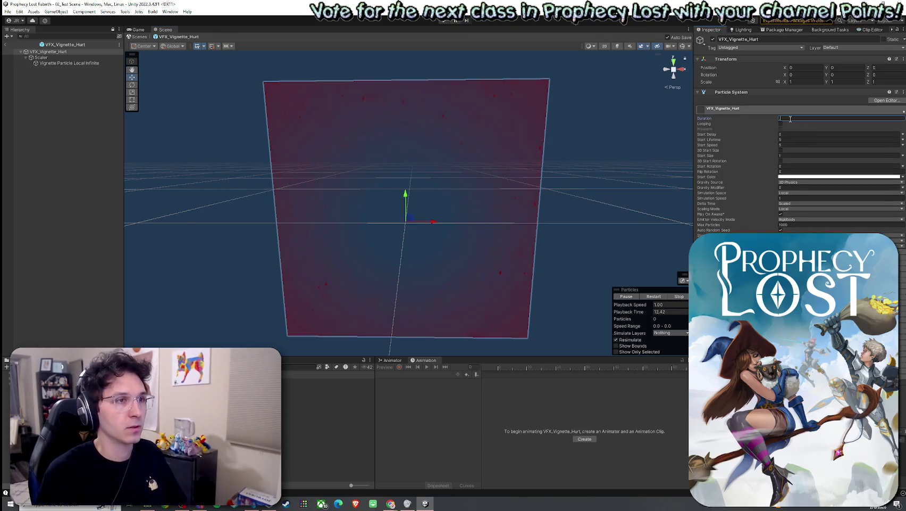
key(Return)
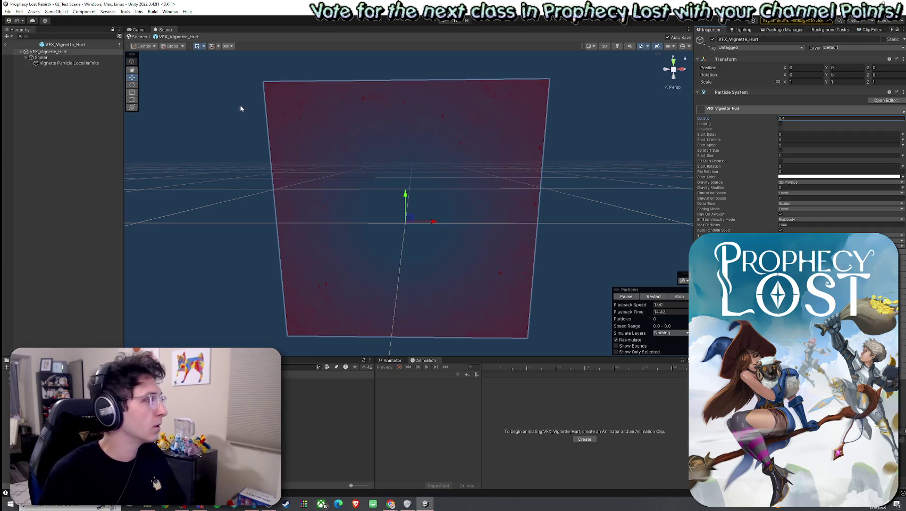
click(79, 63)
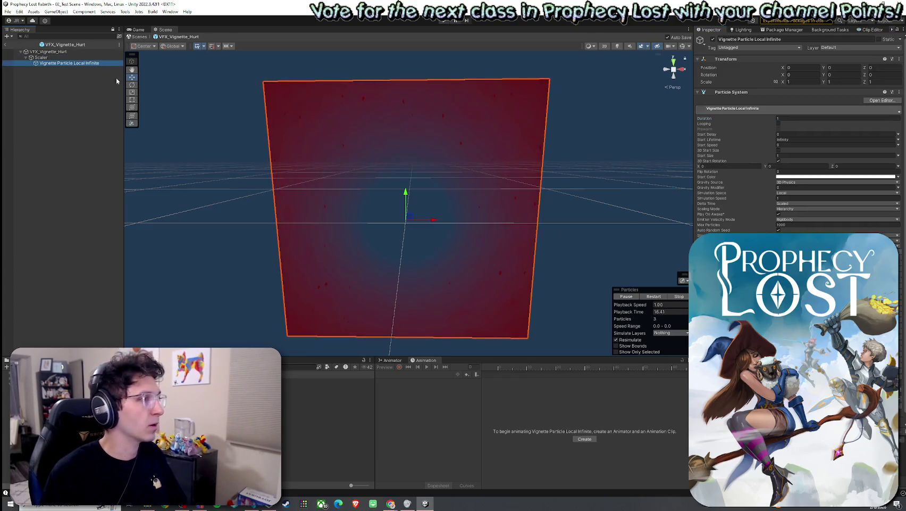
Step: Toggle the Vignette Particle Local Infinite object's active state and preview its effect
click(713, 39)
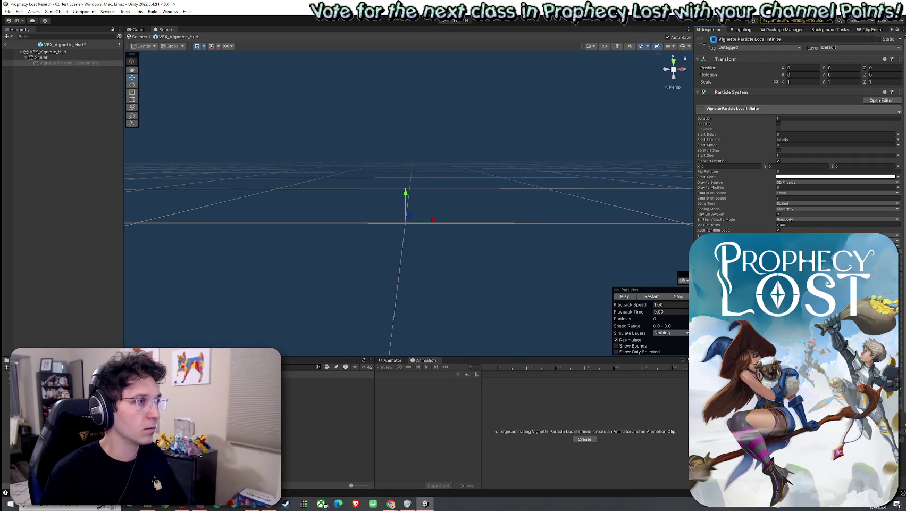
click(90, 62)
click(650, 297)
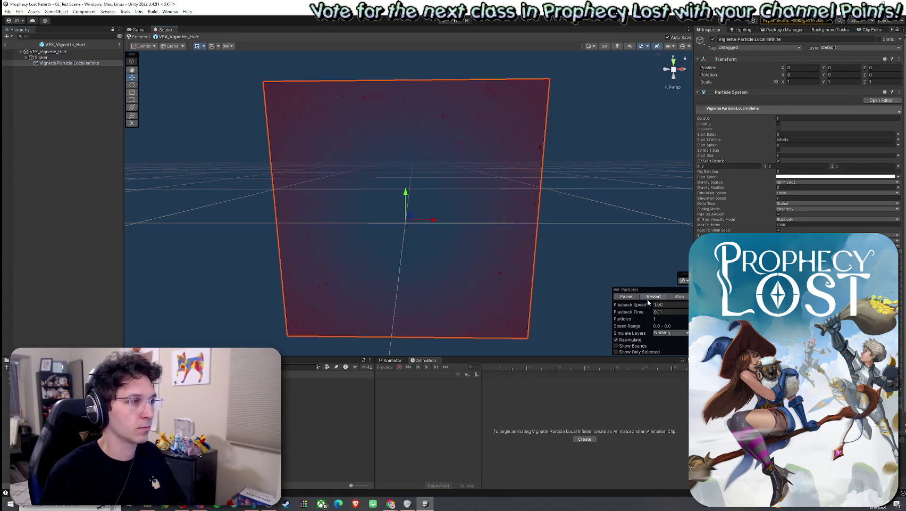
key(alt+shift+a)
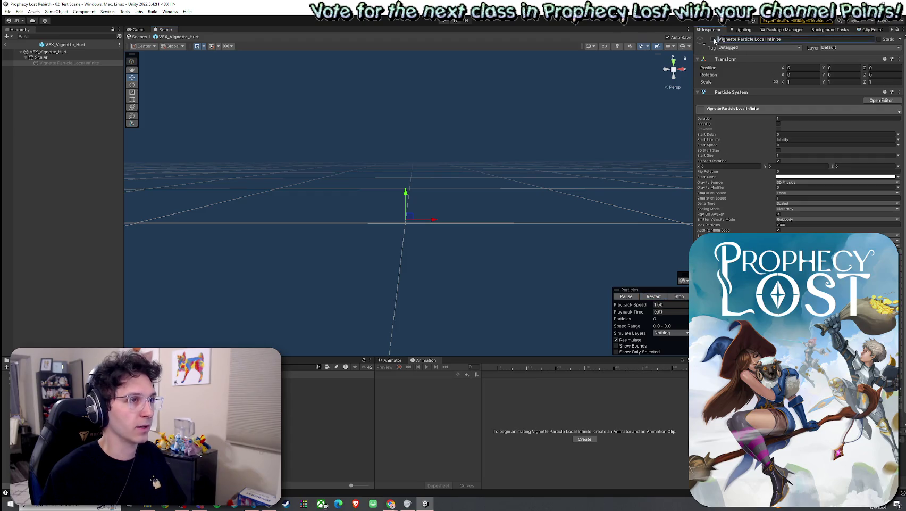
click(625, 296)
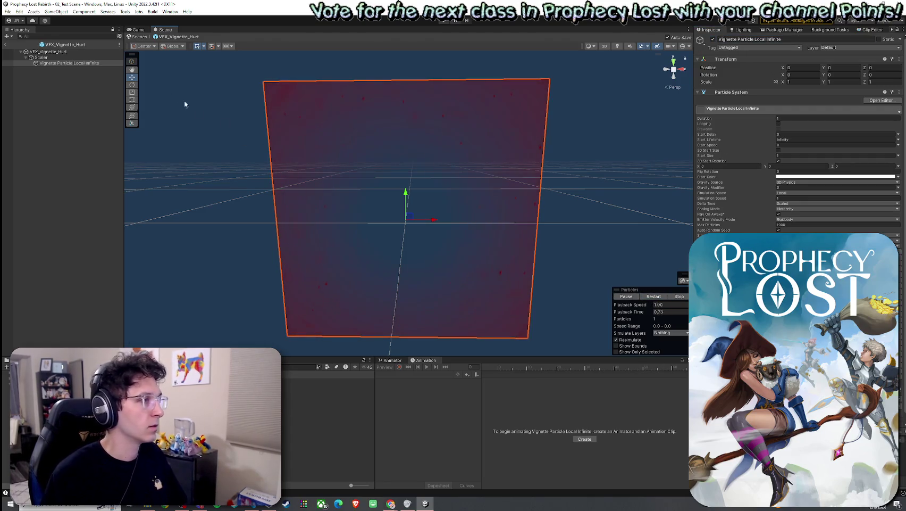
click(69, 62)
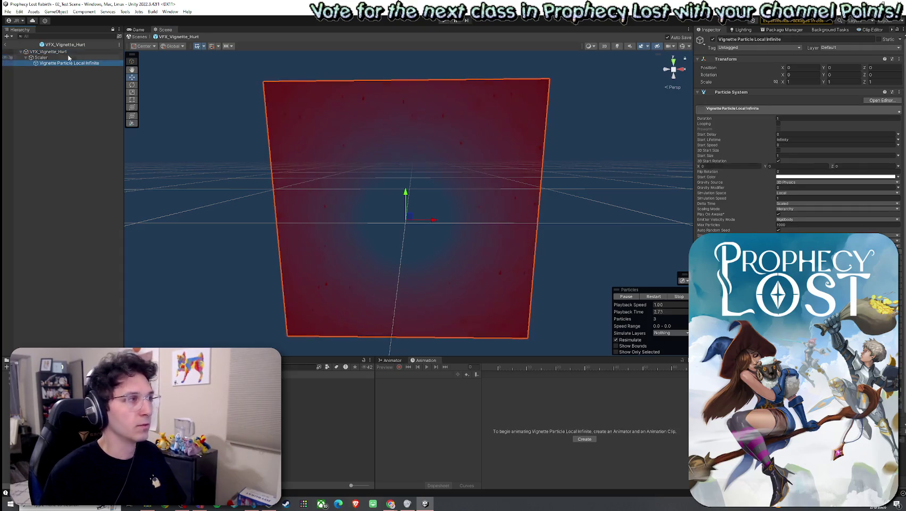
Step: Edit the child particle's Duration (0.2) and set Start Lifetime to a constant 1, previewing changes
click(793, 118)
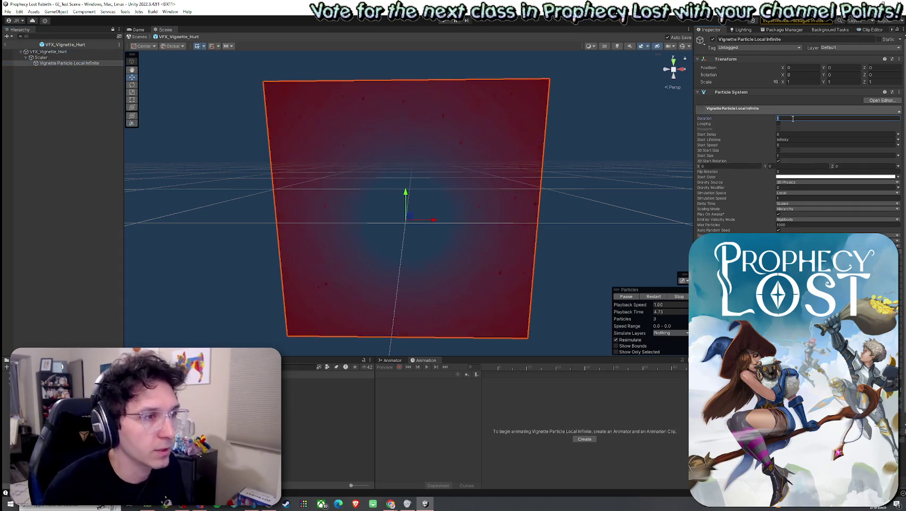
text(0.2)
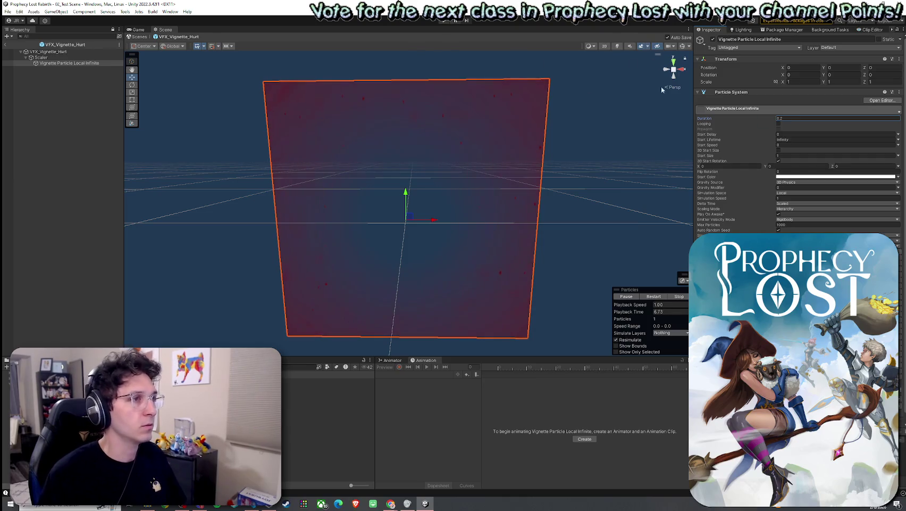
click(659, 298)
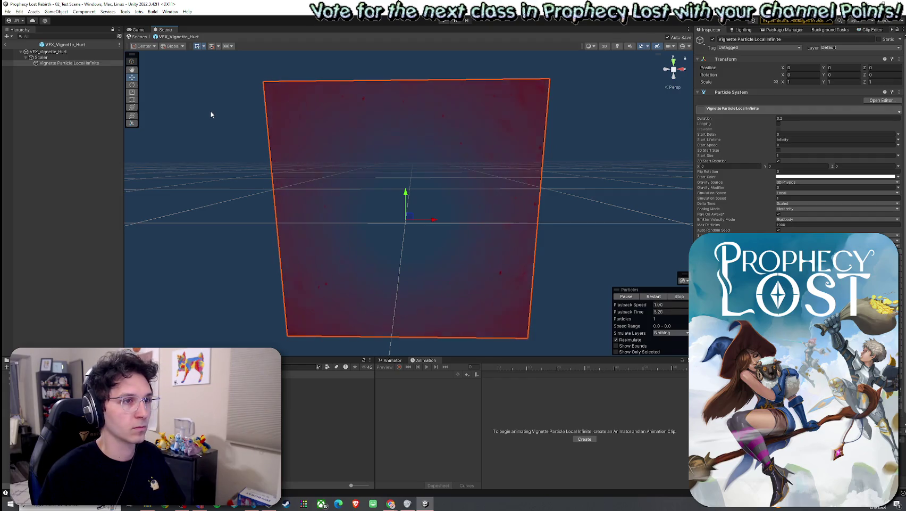
text(0.0001)
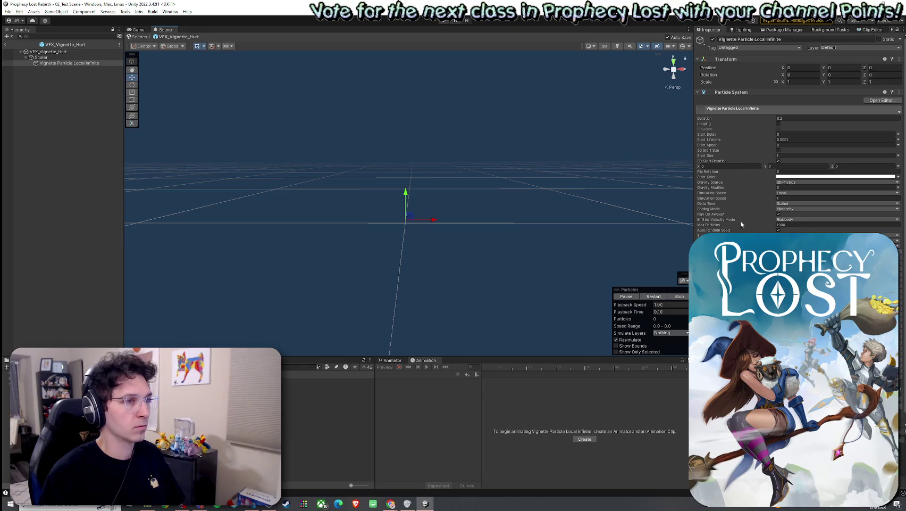
click(851, 139)
click(897, 139)
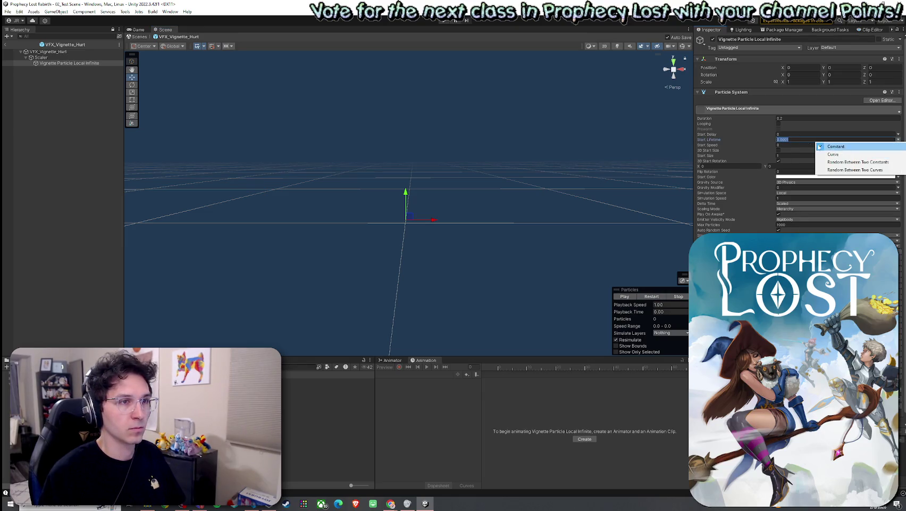
click(800, 143)
text(1)
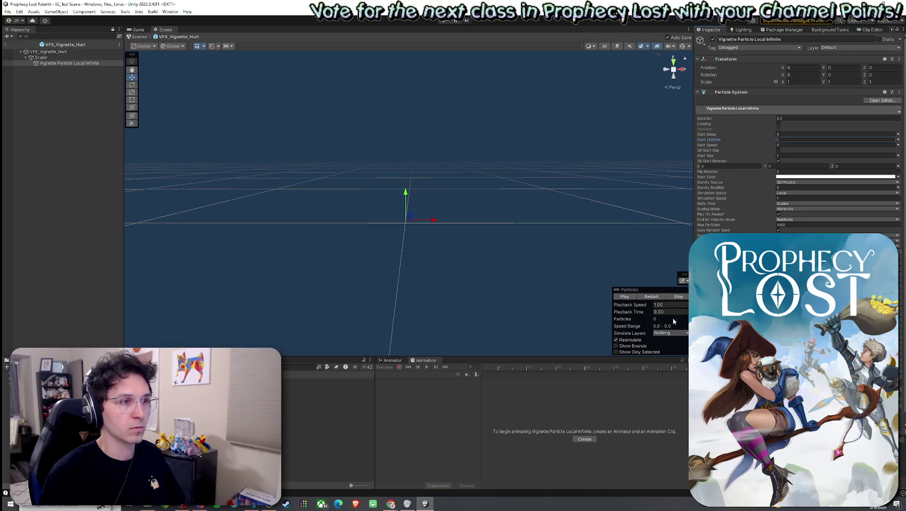
click(648, 298)
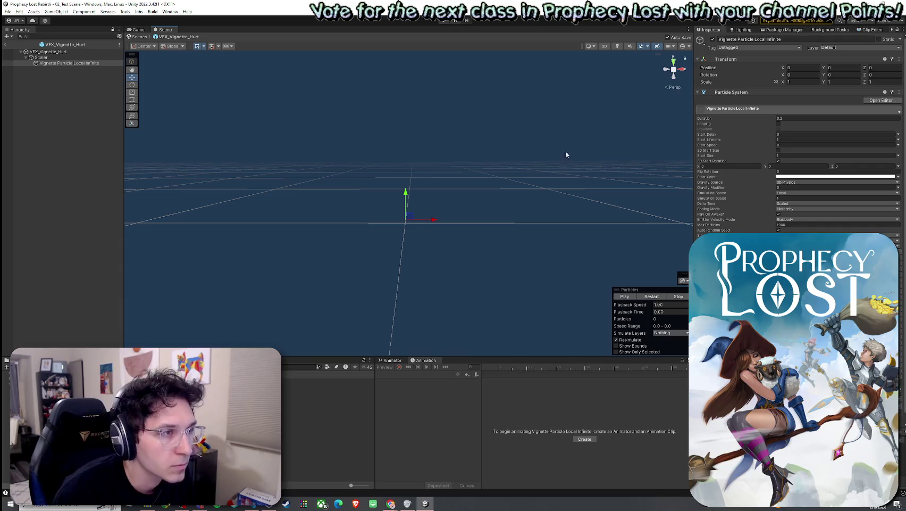
click(808, 139)
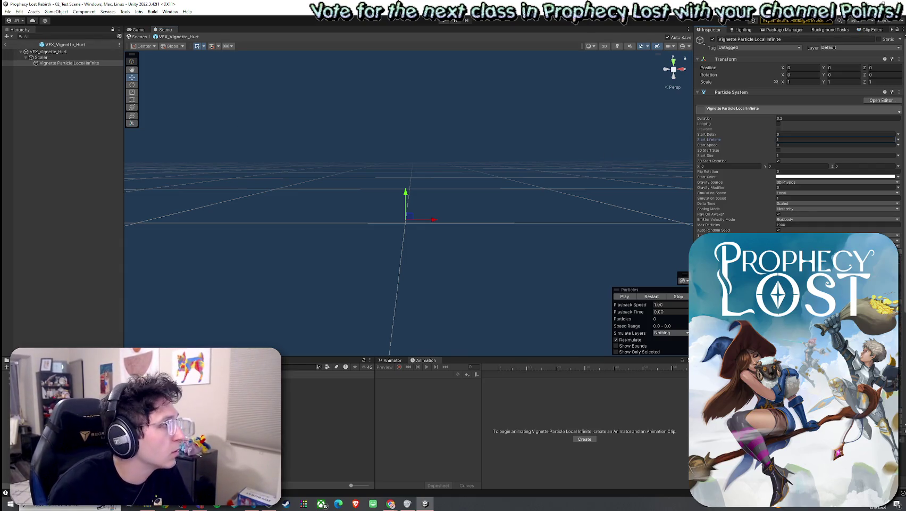
Step: Scroll the Vignette Particle Local Infinite settings down to Custom Data and the M_VFX_Vignette_Hurt_01 material
click(107, 51)
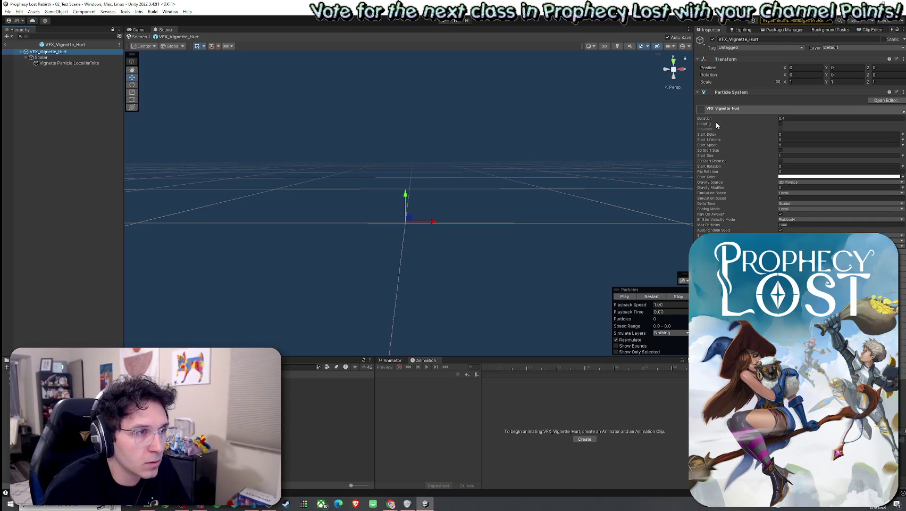
click(69, 63)
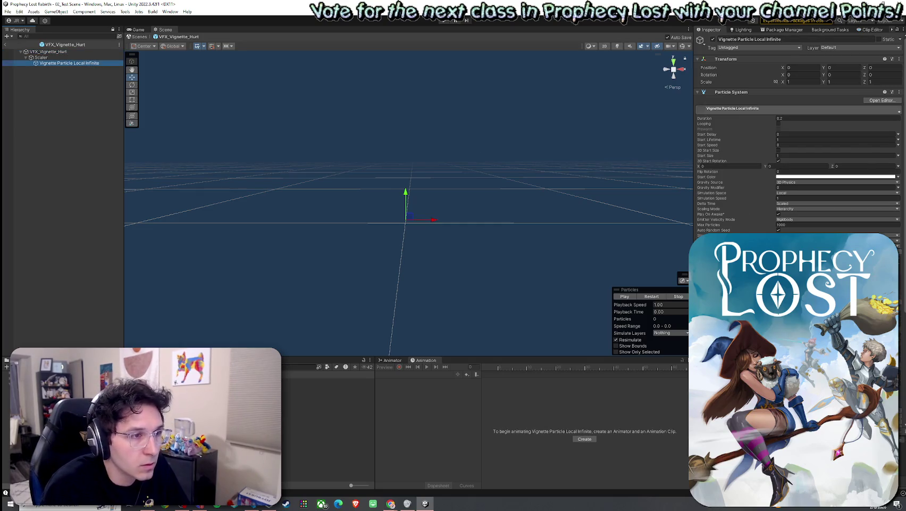
scroll(798, 143, down, 6)
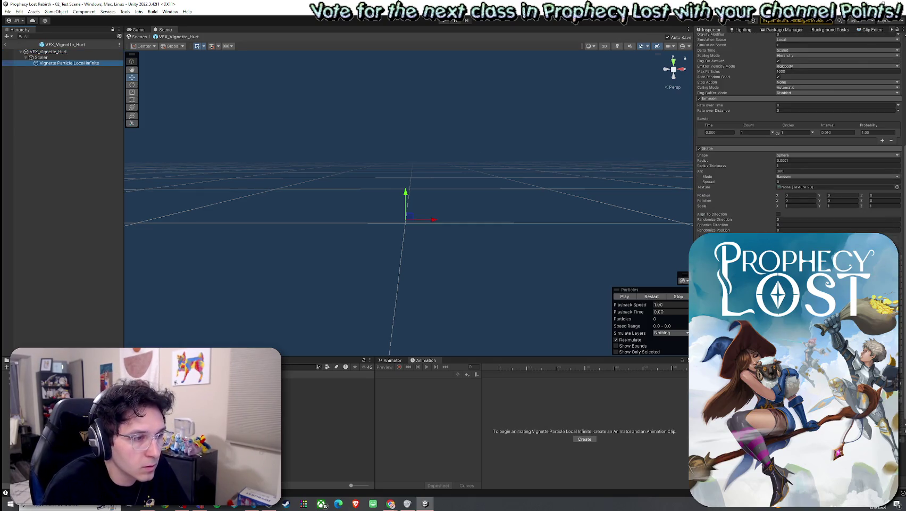
scroll(797, 143, down, 3)
scroll(798, 143, down, 4)
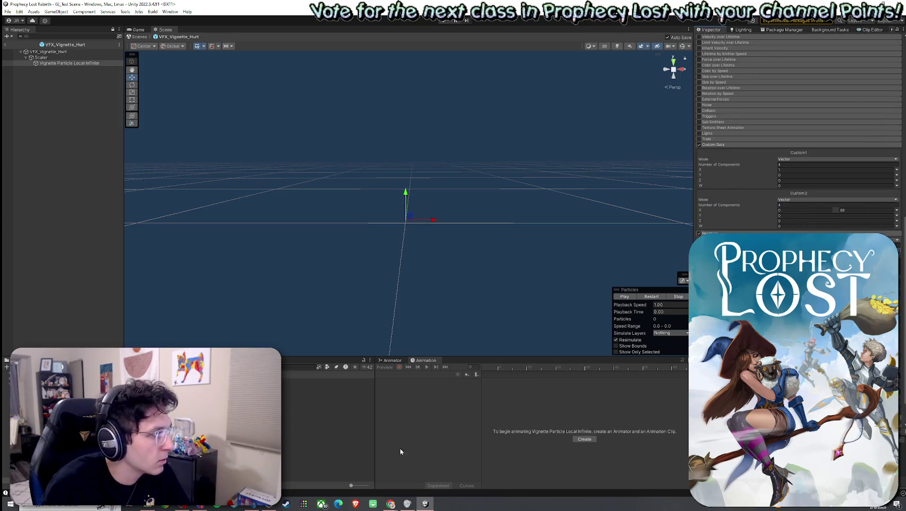
click(255, 381)
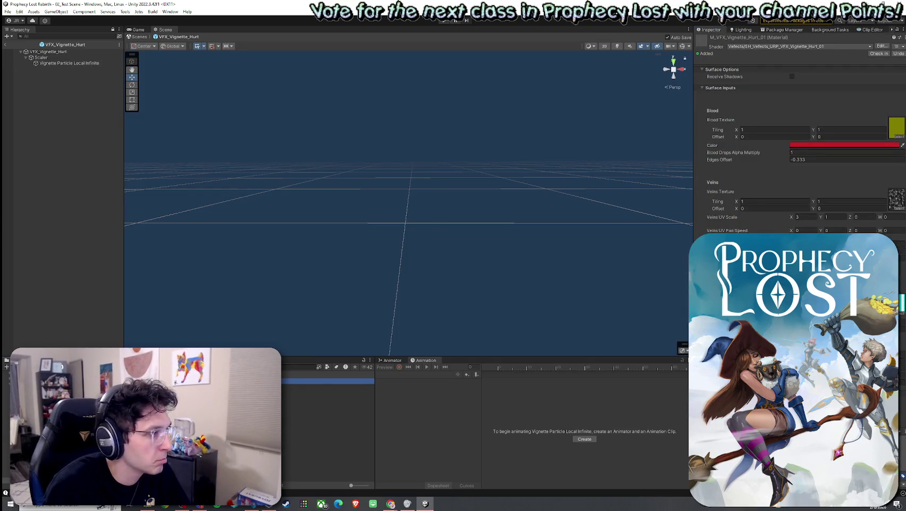
Step: Inspect the T_VFX_Blood_Drops_HD texture, then the VFX_Vignette_Hurt prefab asset in Prefabs
click(255, 389)
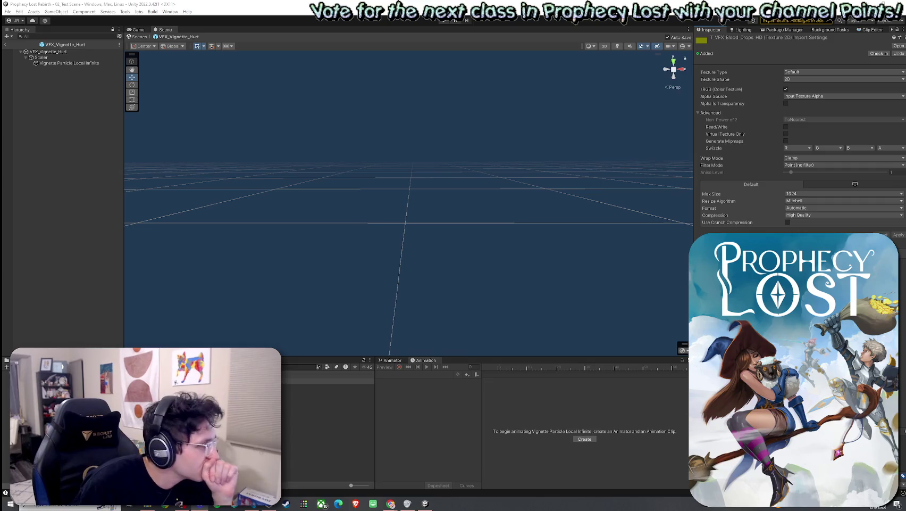
click(327, 387)
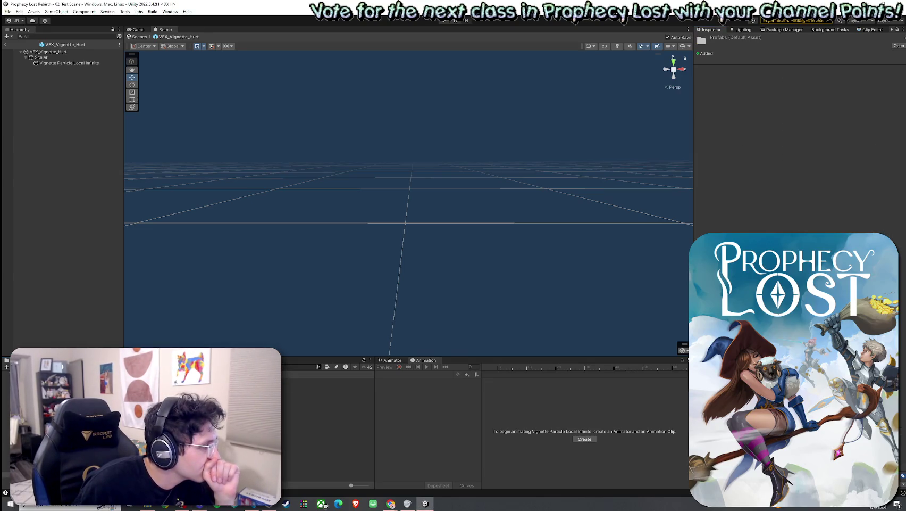
click(327, 381)
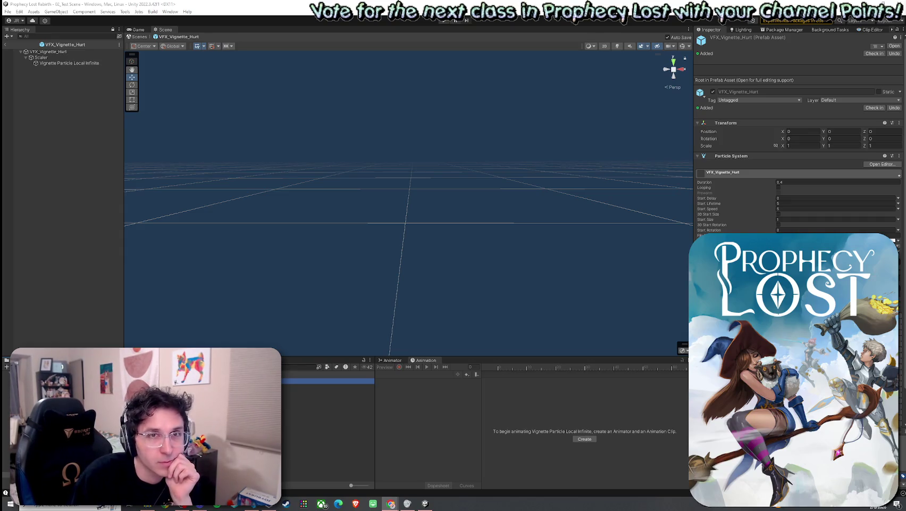
Step: Select Vignette Particle Local Infinite and replay its red vignette flash about fifteen times
click(556, 170)
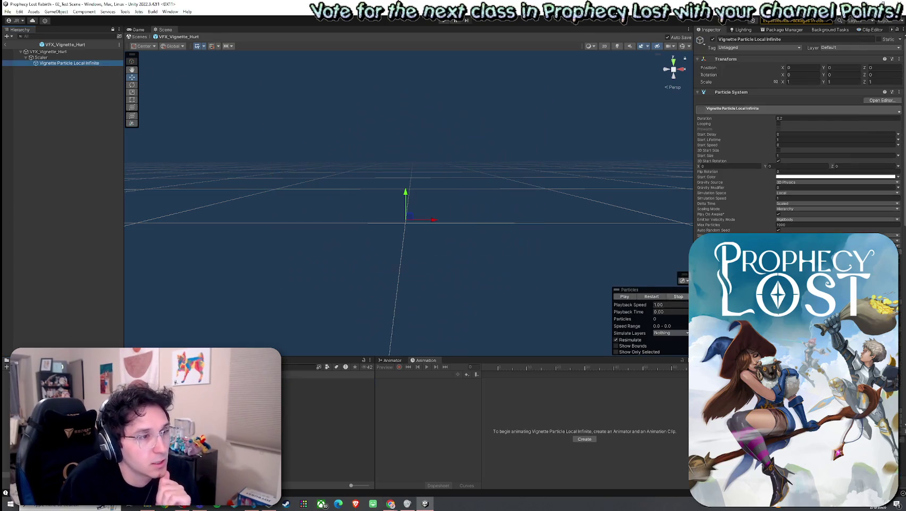
click(655, 297)
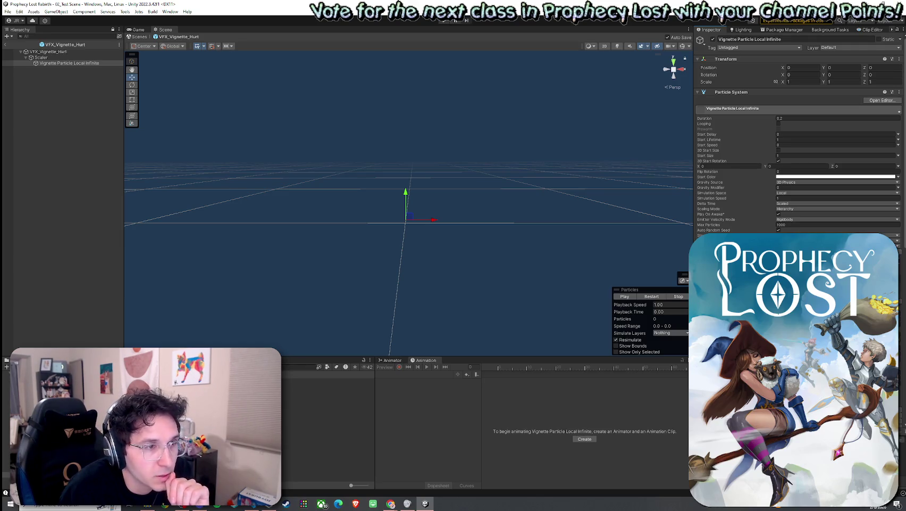
click(647, 299)
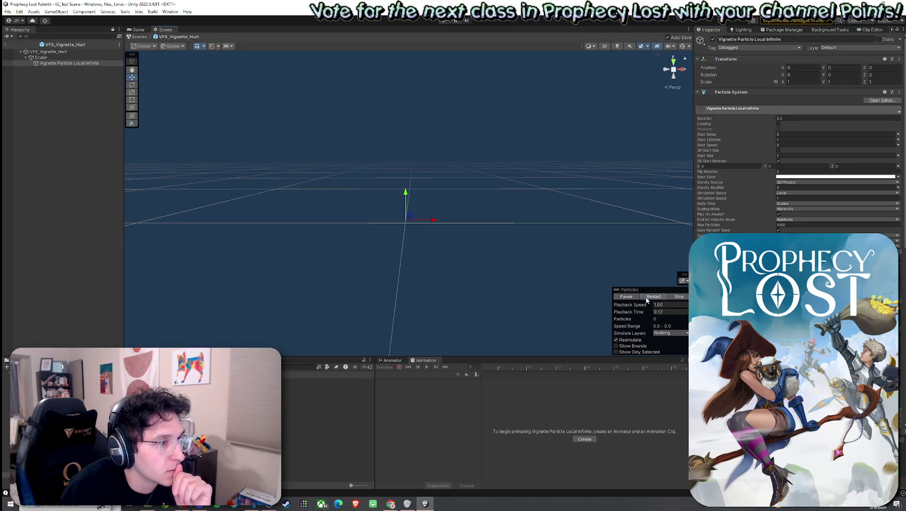
click(648, 300)
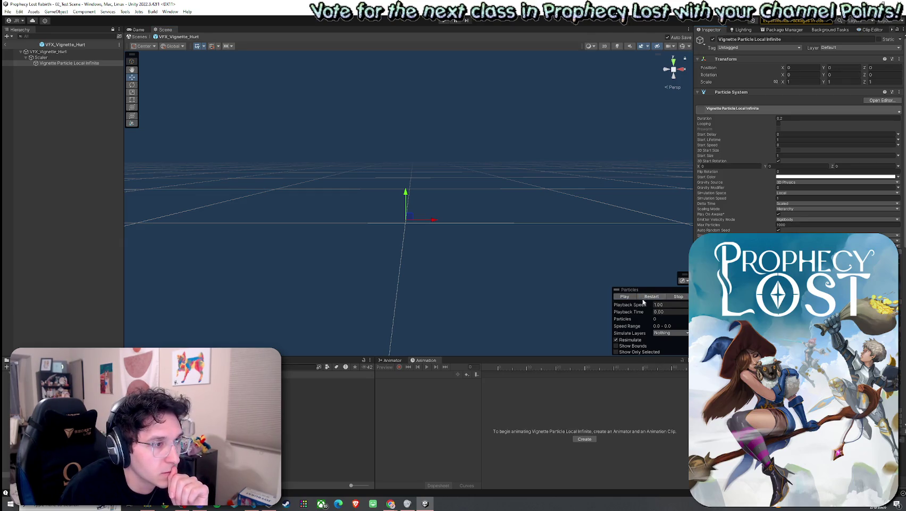
click(652, 298)
click(653, 299)
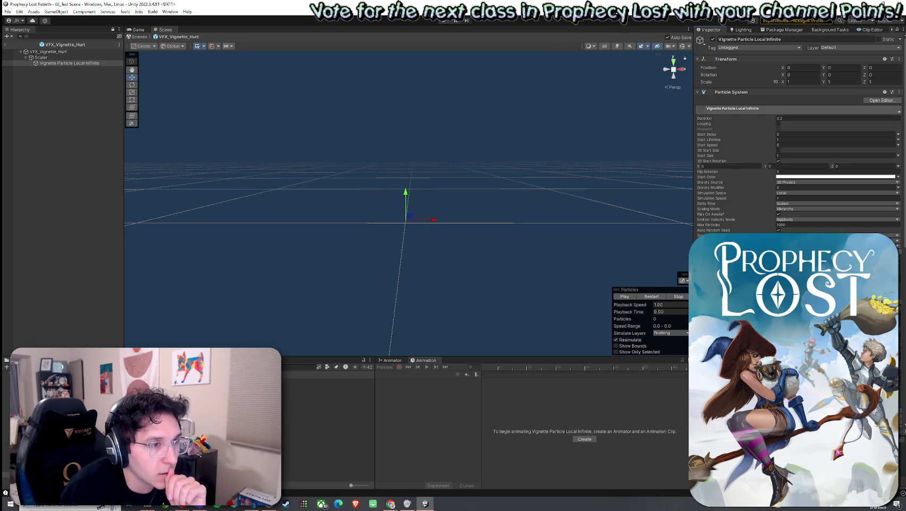
click(652, 298)
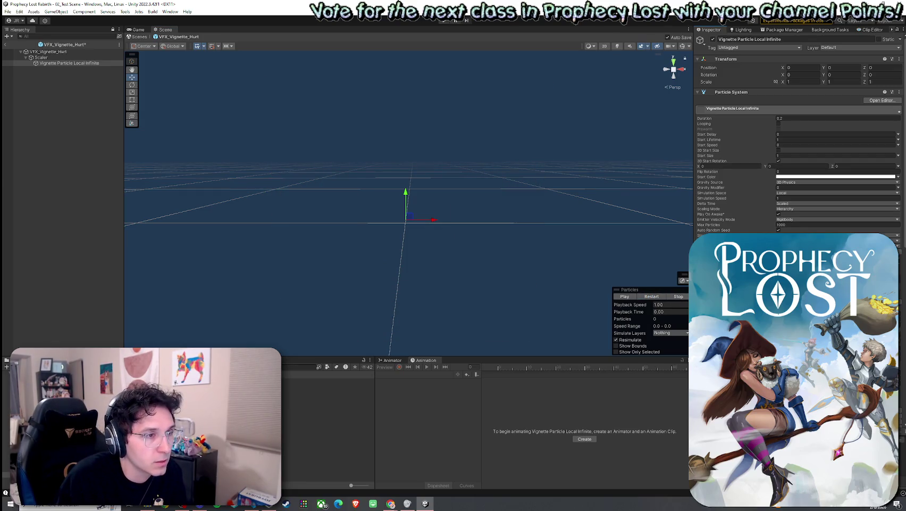
click(652, 298)
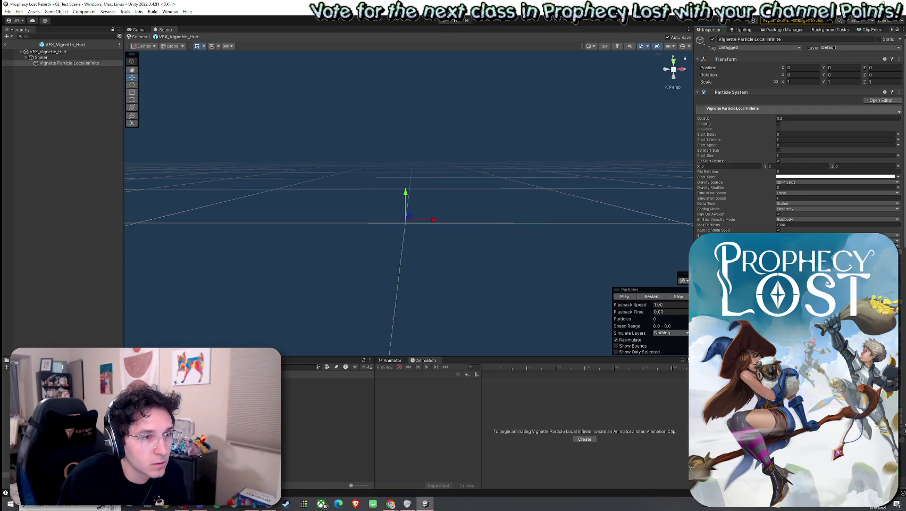
click(652, 296)
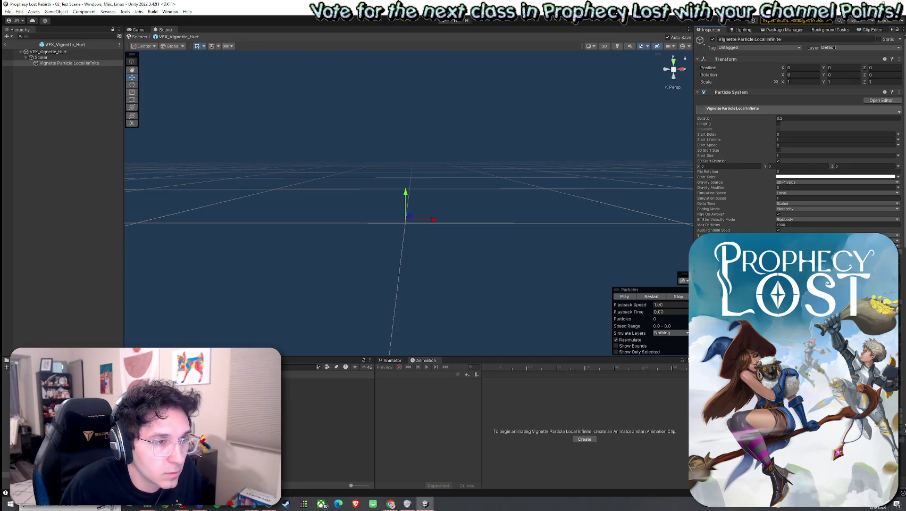
click(658, 297)
click(657, 298)
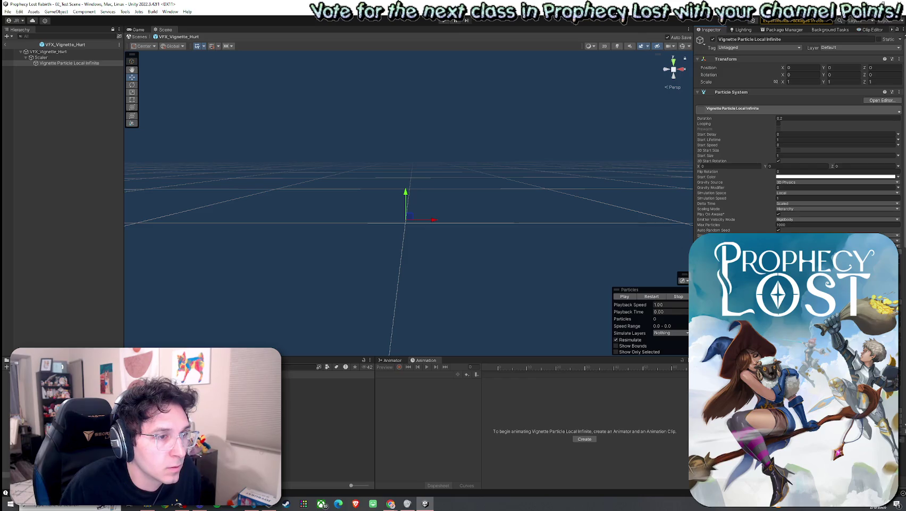
click(652, 296)
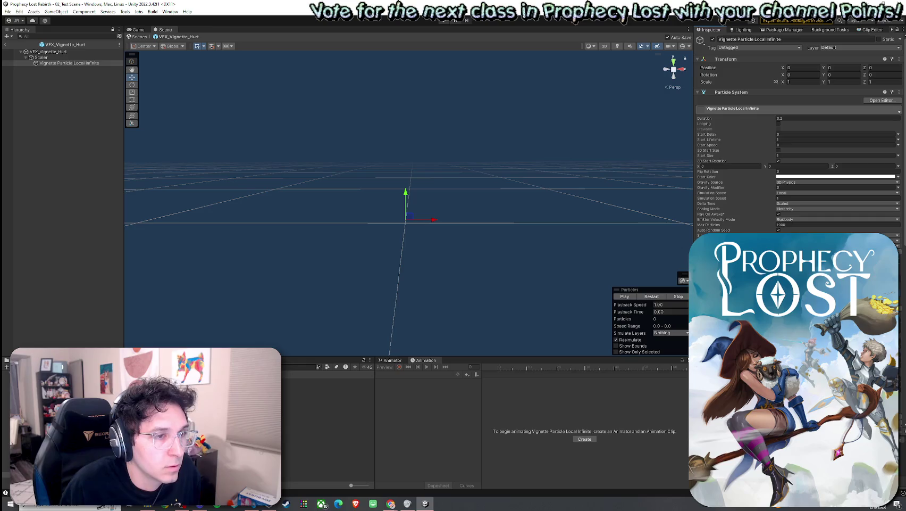
click(652, 297)
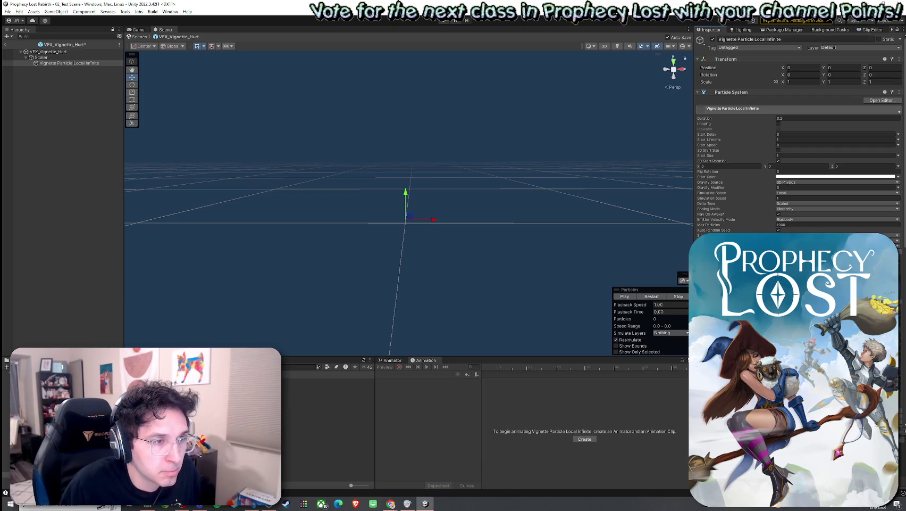
click(651, 296)
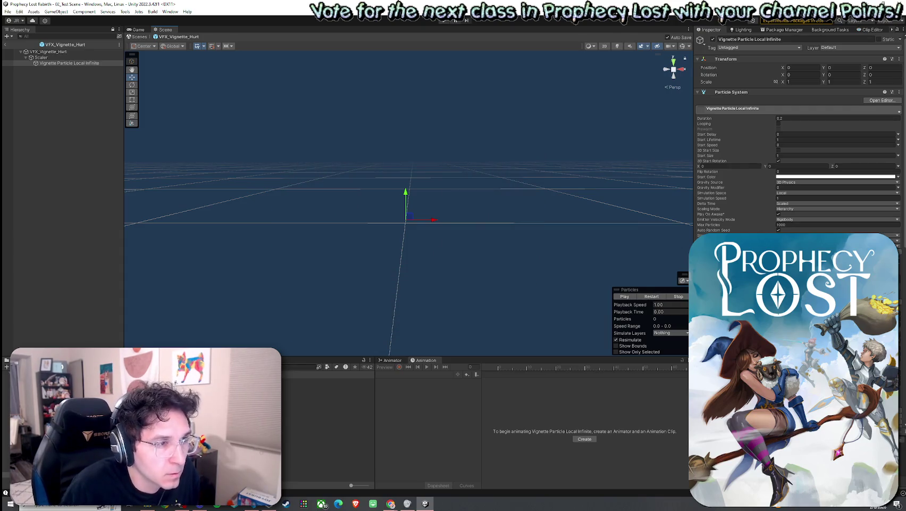
click(654, 297)
click(654, 296)
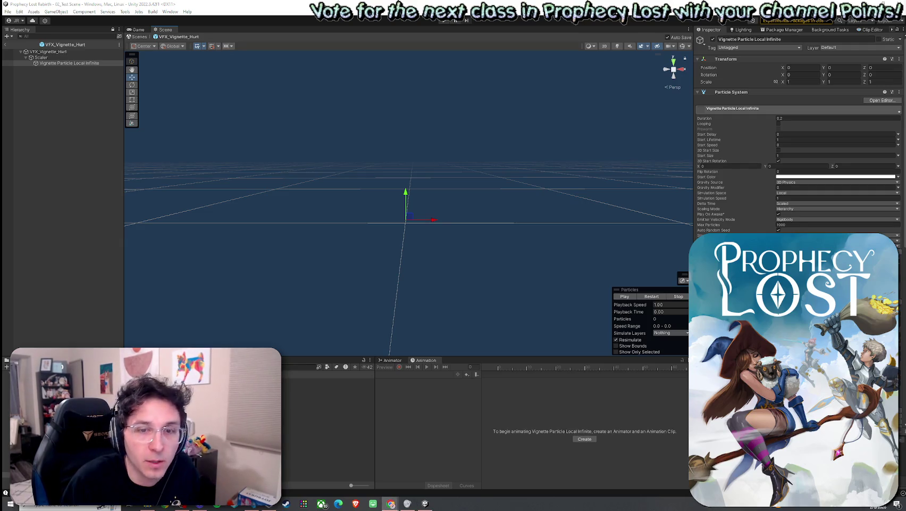
scroll(797, 133, down, 3)
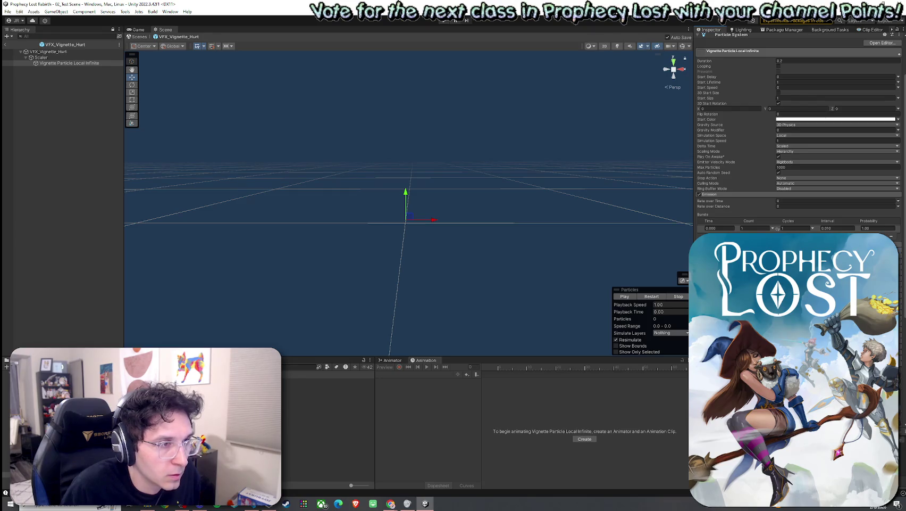
Step: Switch the Custom Data module off and back on, previewing the effect each way
scroll(798, 133, down, 2)
scroll(797, 133, down, 2)
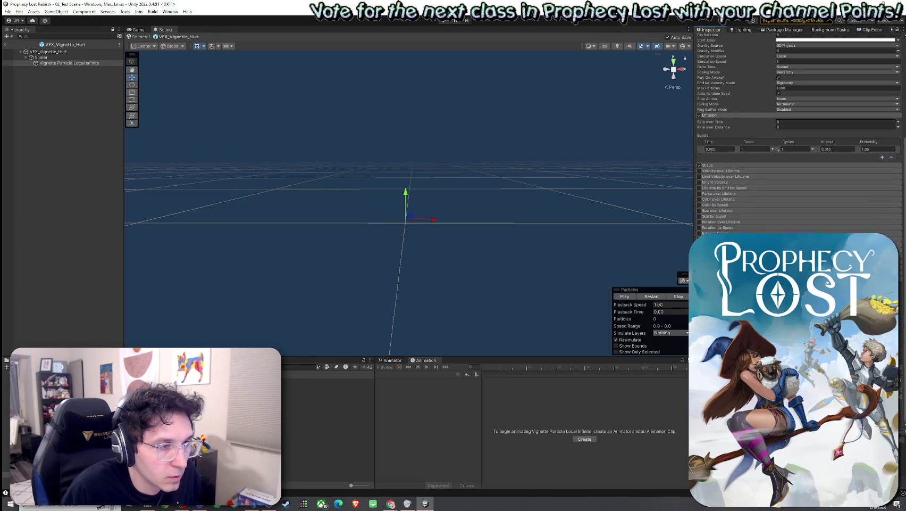
scroll(798, 159, down, 2)
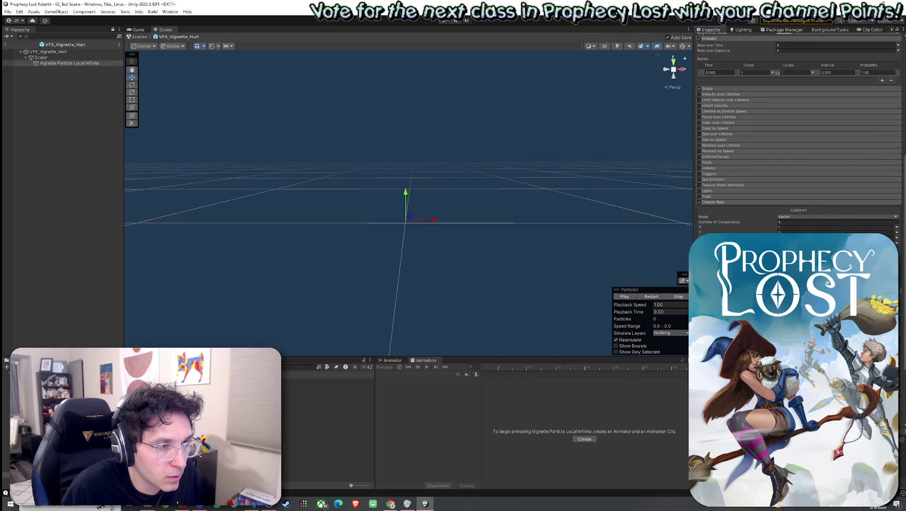
click(699, 201)
click(654, 296)
click(701, 208)
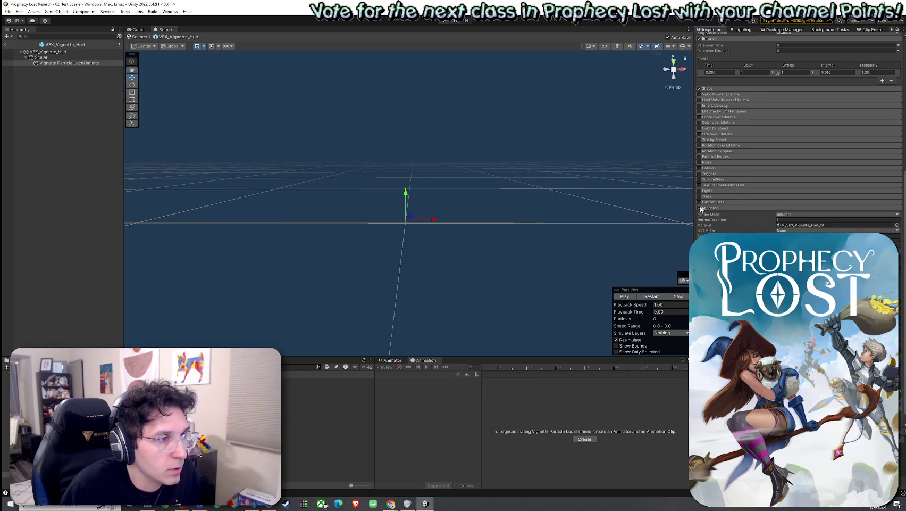
click(701, 202)
click(653, 297)
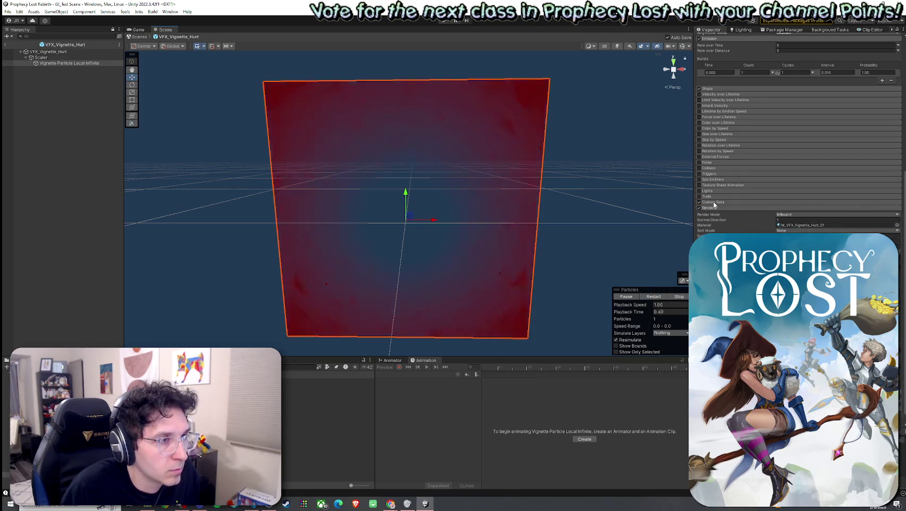
Step: Try Custom1 as Vector with 1 component, then undo back to four components and preview
click(785, 217)
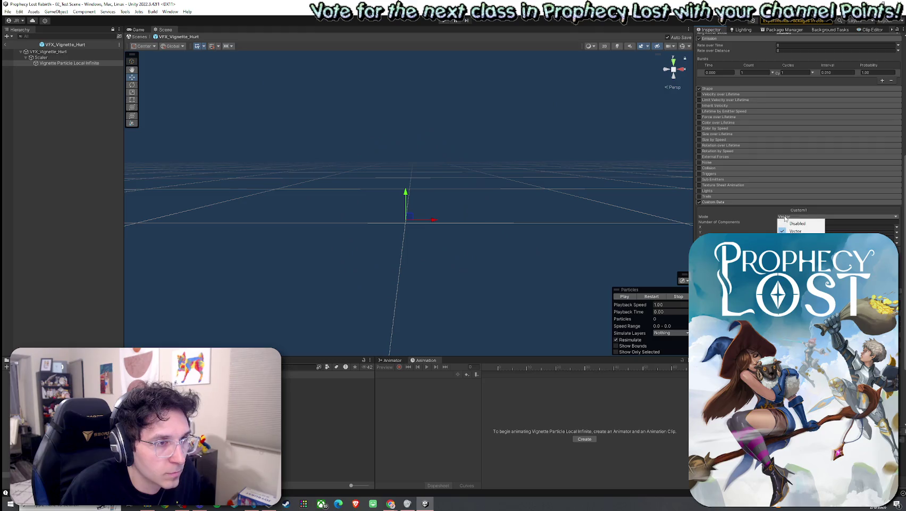
click(735, 218)
text(1)
key(Return)
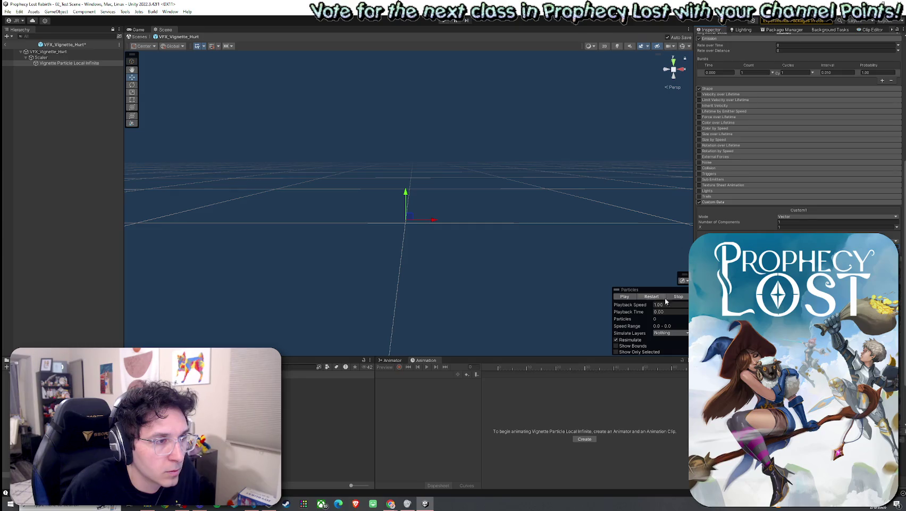
click(652, 297)
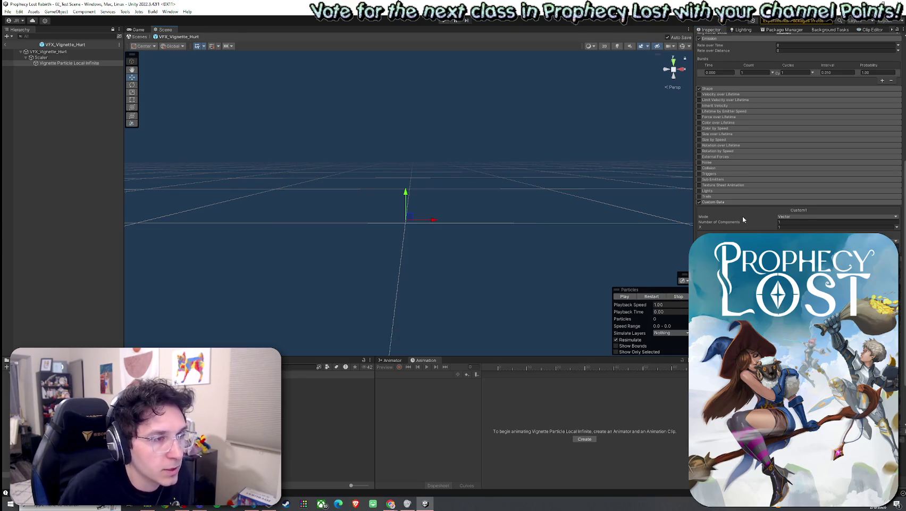
key(ctrl+z)
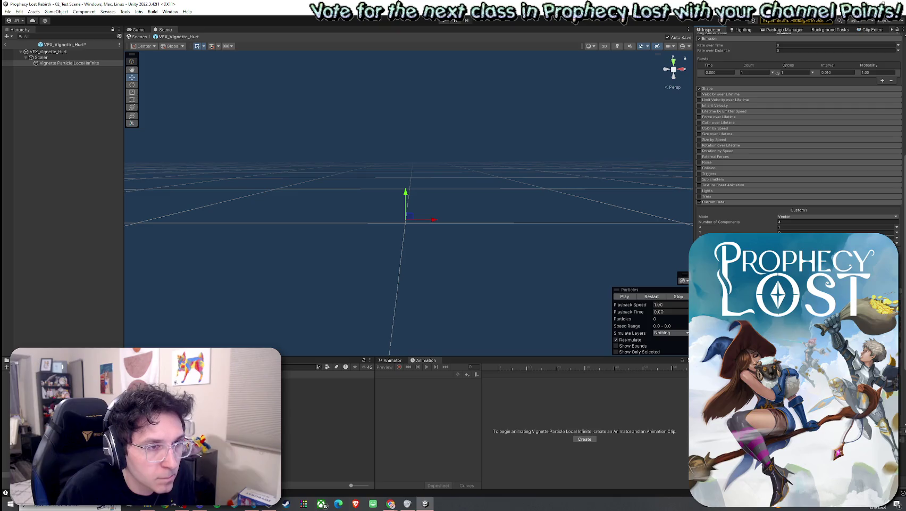
click(653, 296)
click(684, 296)
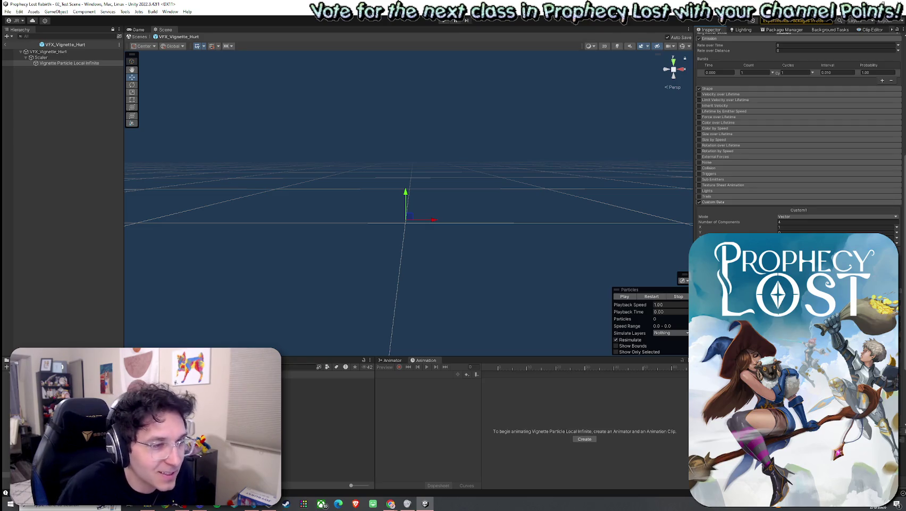
Step: Set the Custom2 X value to 69
scroll(798, 138, down, 2)
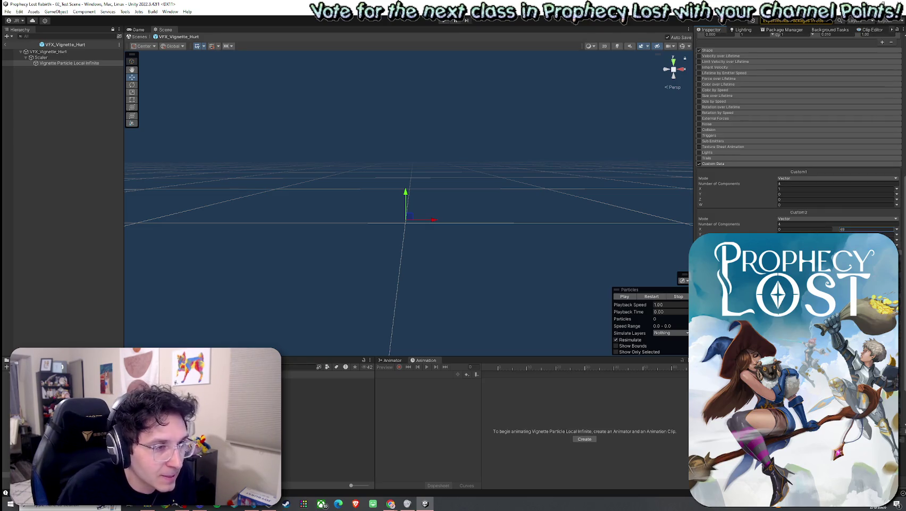
scroll(798, 138, down, 3)
key(Return)
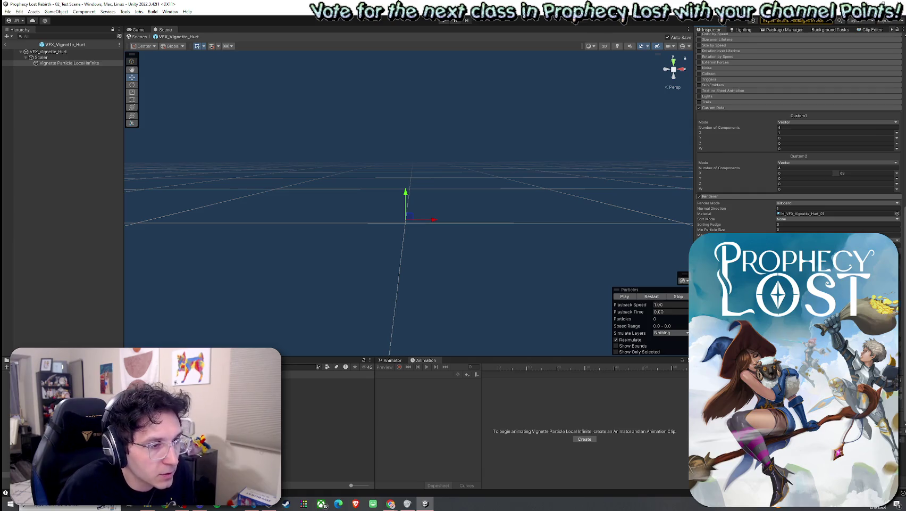
Step: Replay the flash several times, then open the Renderer's M_VFX_Vignette_Hurt_01 material
click(648, 298)
click(647, 298)
click(647, 298)
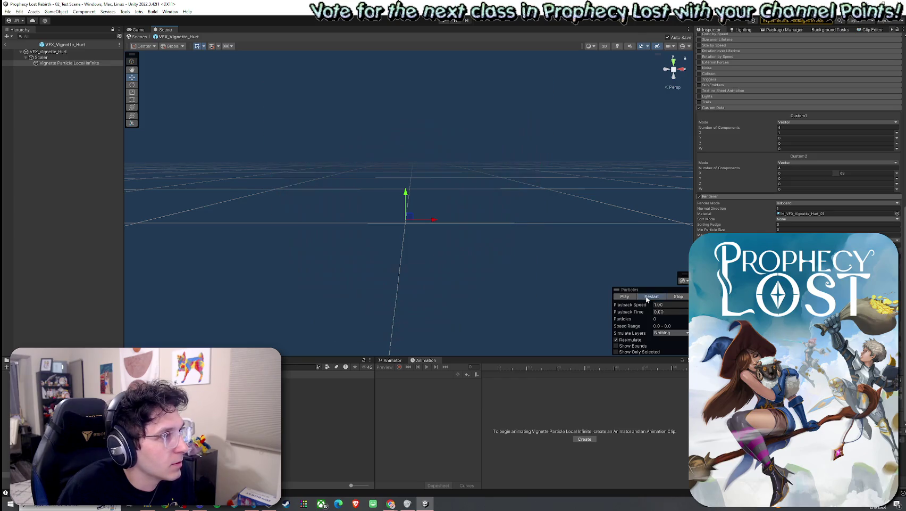
click(647, 298)
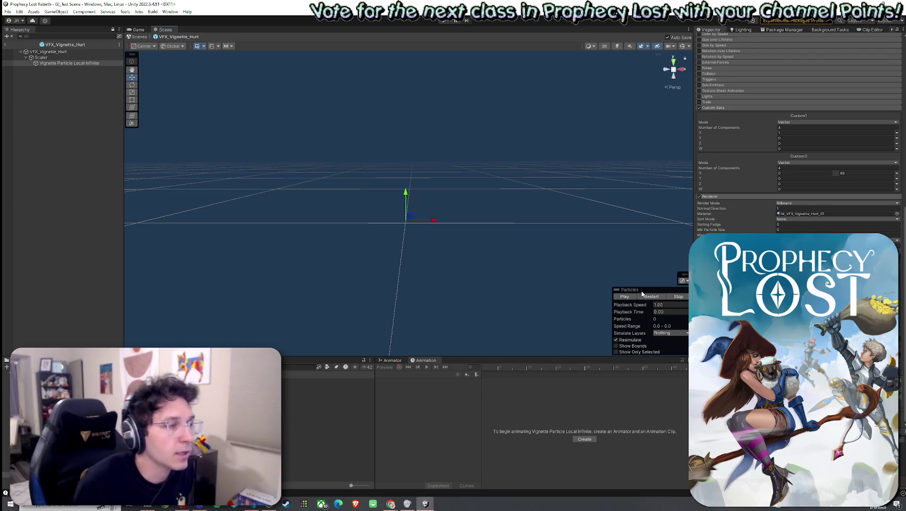
click(778, 215)
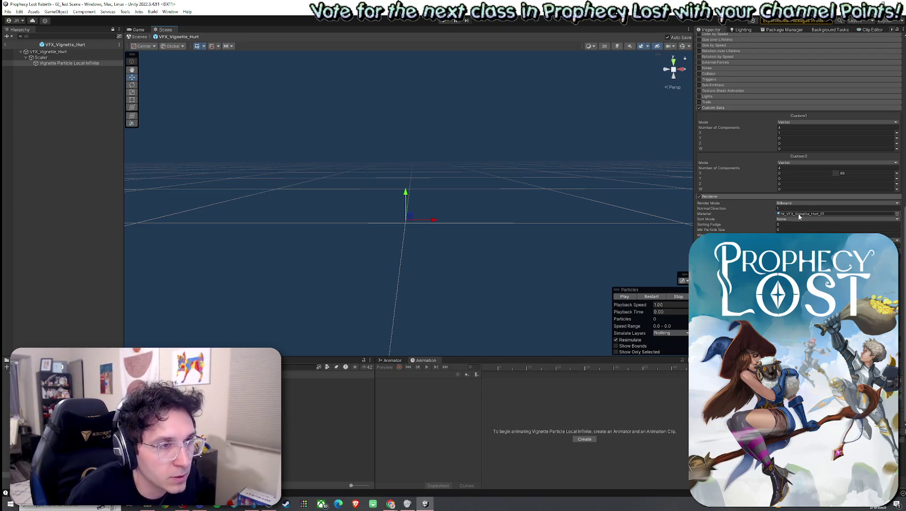
double_click(800, 213)
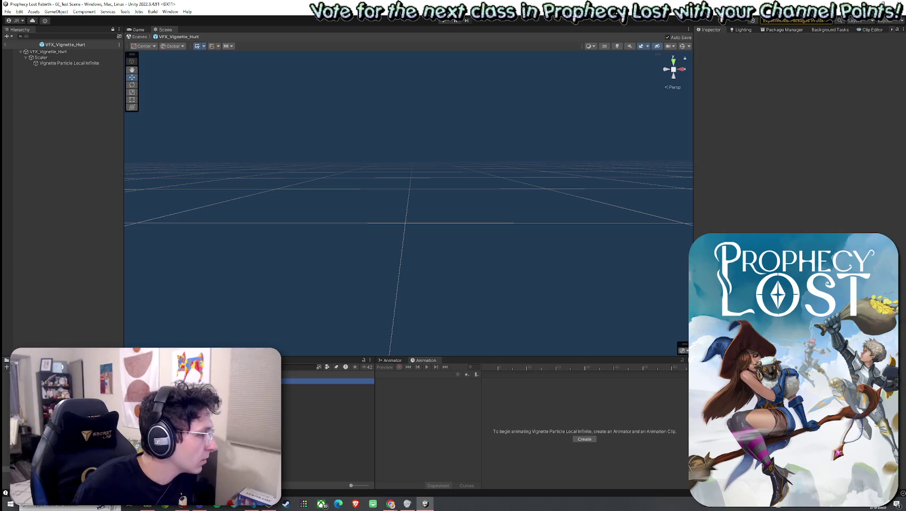
Step: Duplicate the material and rename the copy M_VFX_Vignette_Hurt_02
key(ctrl+d)
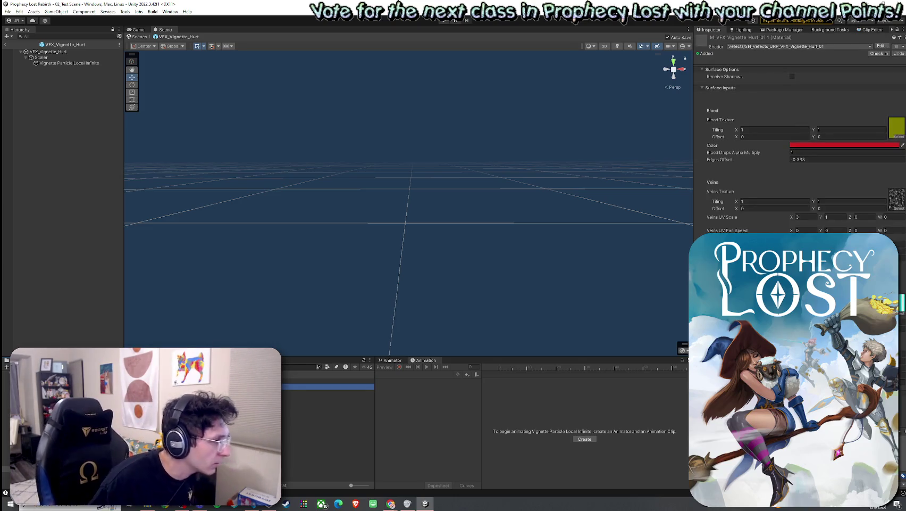
key(F2)
key(End)
key(BackSpace)
key(BackSpace)
key(BackSpace)
text(2)
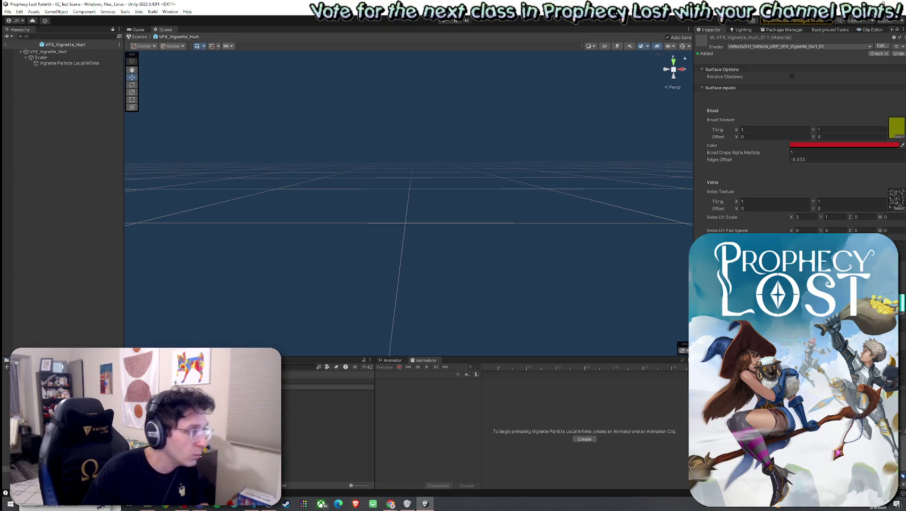
key(Return)
Step: Browse the Blood Texture options and close the chooser without changing the texture
click(897, 135)
click(898, 135)
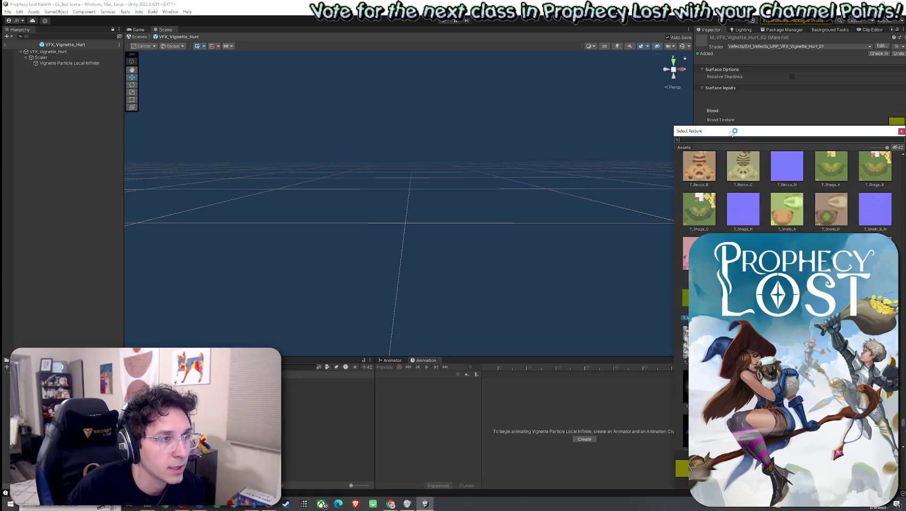
drag(730, 134, 682, 136)
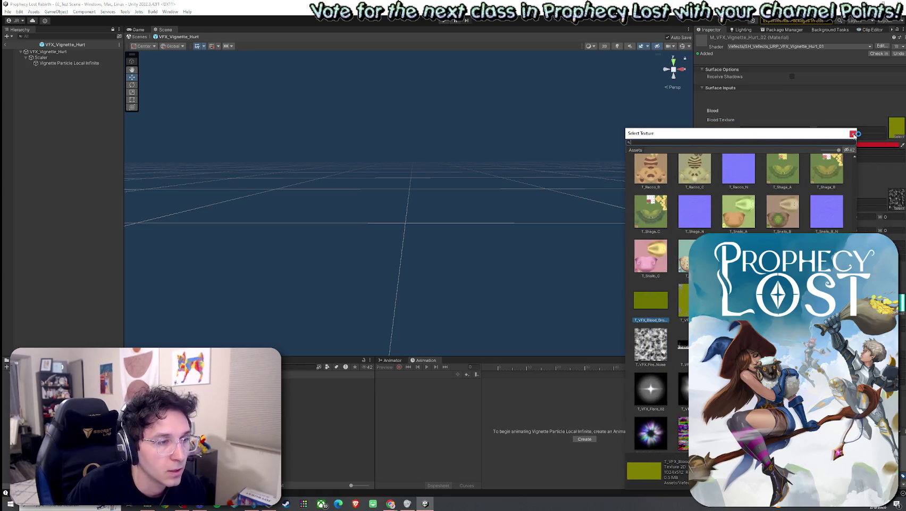
scroll(783, 222, down, 3)
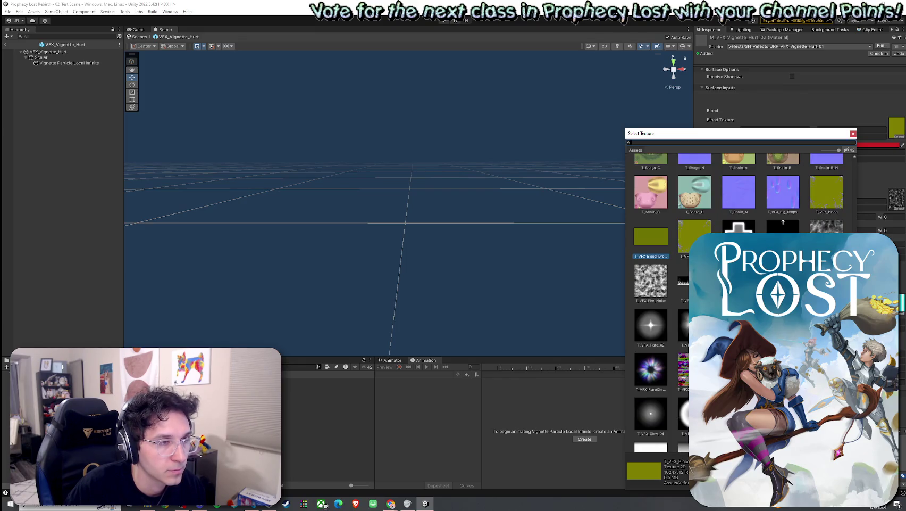
scroll(782, 222, up, 9)
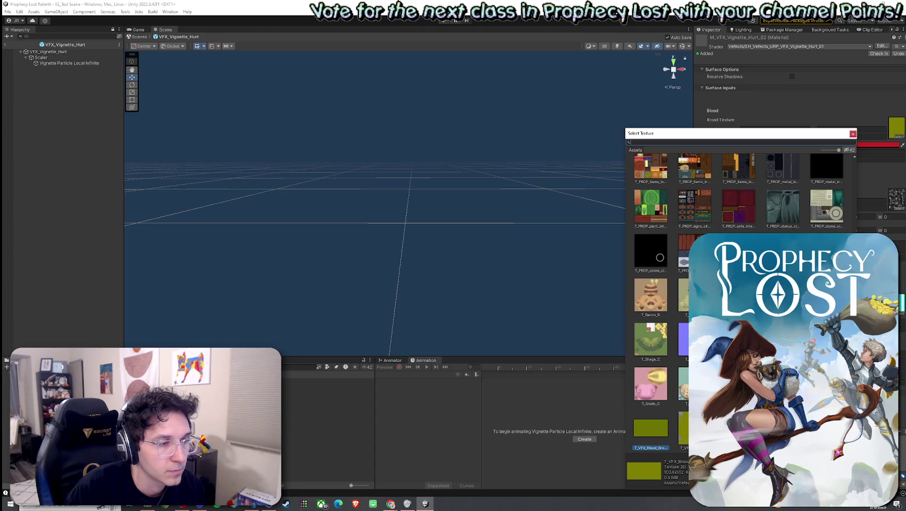
scroll(739, 298, up, 15)
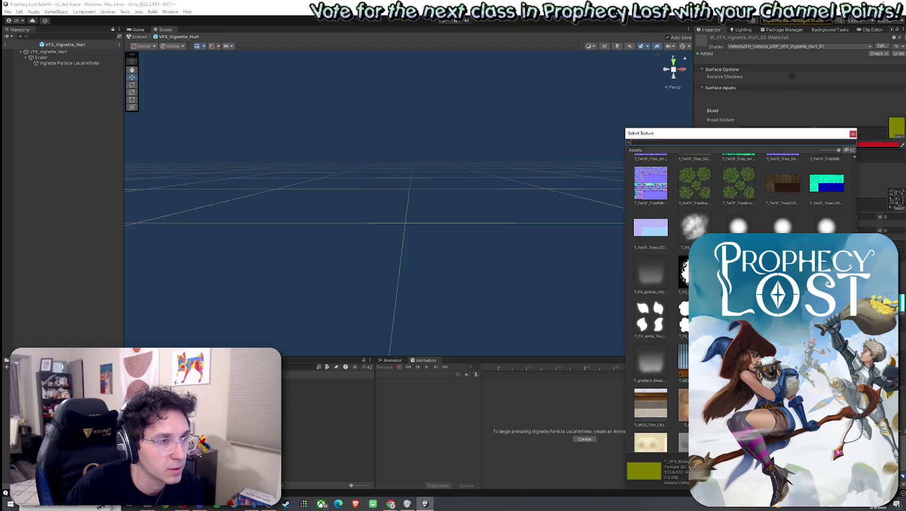
scroll(739, 298, up, 3)
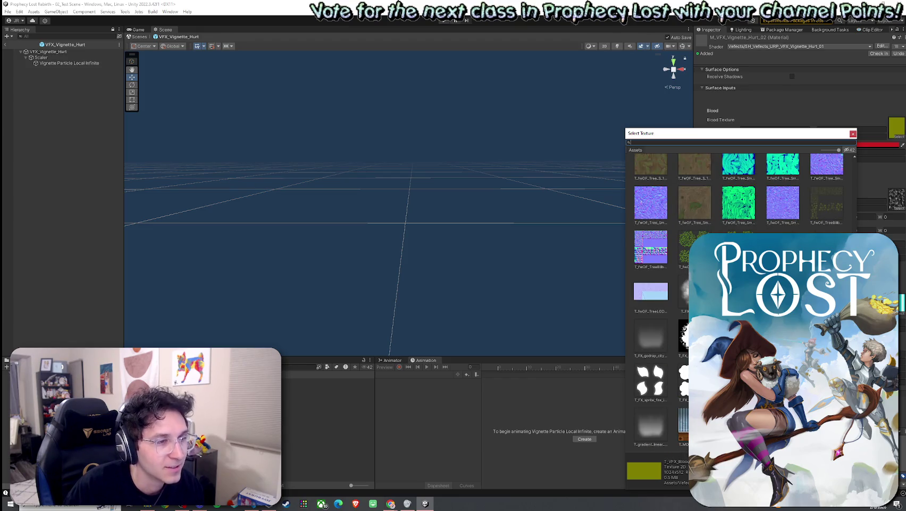
scroll(836, 193, down, 15)
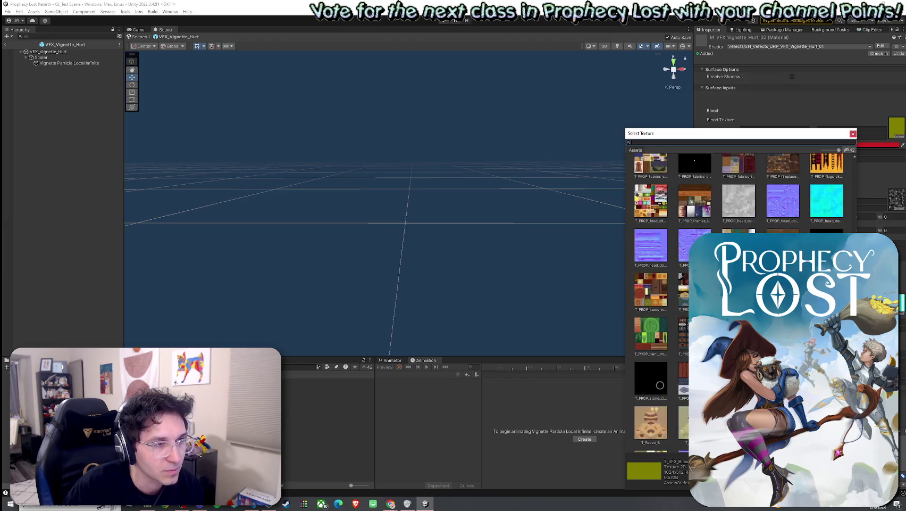
click(853, 133)
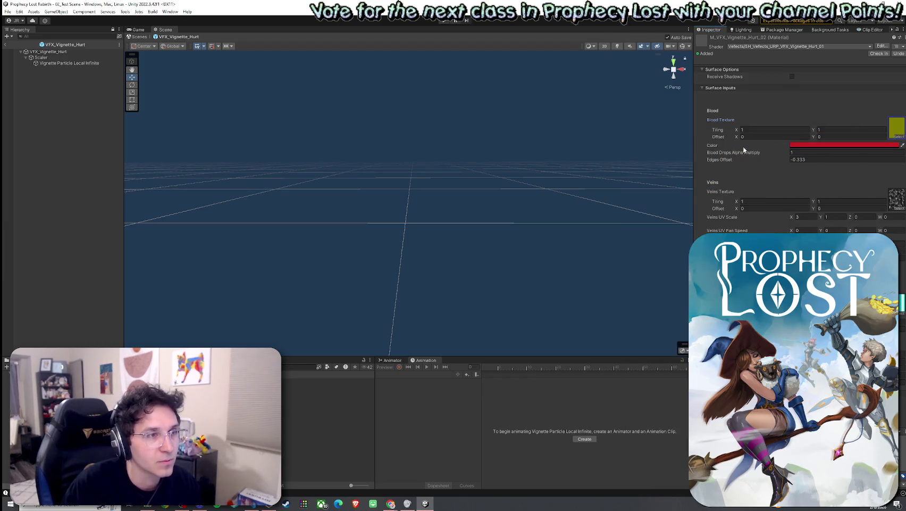
Step: Check the Blood Drops Alpha Multiply on M_VFX_Vignette_Hurt_01 via the vignette child
click(796, 152)
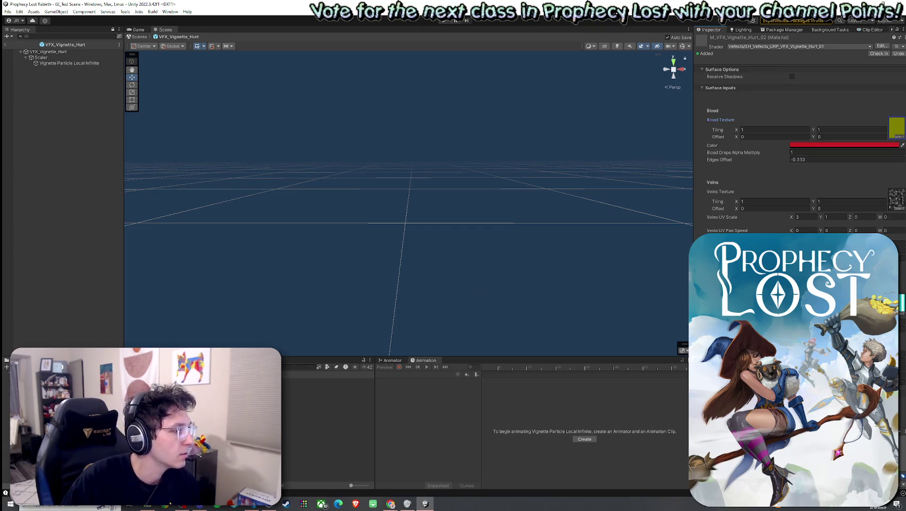
click(69, 52)
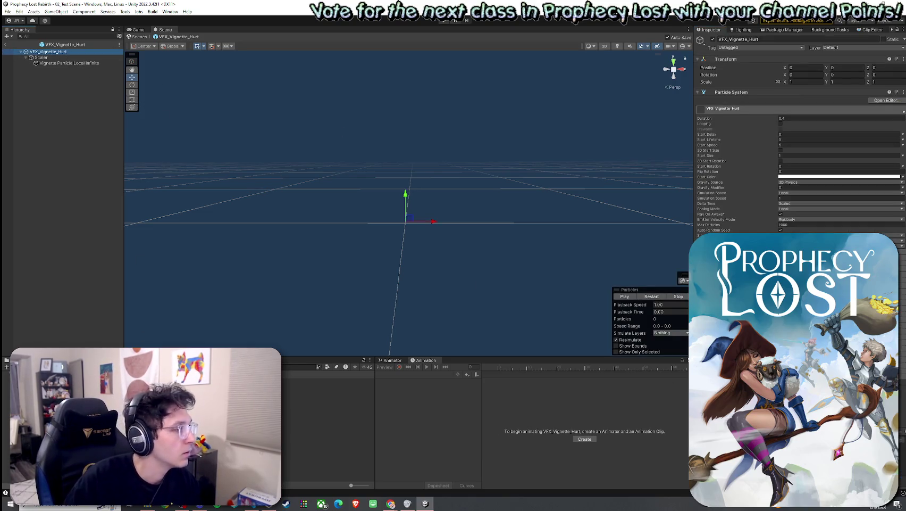
click(68, 63)
scroll(798, 144, down, 10)
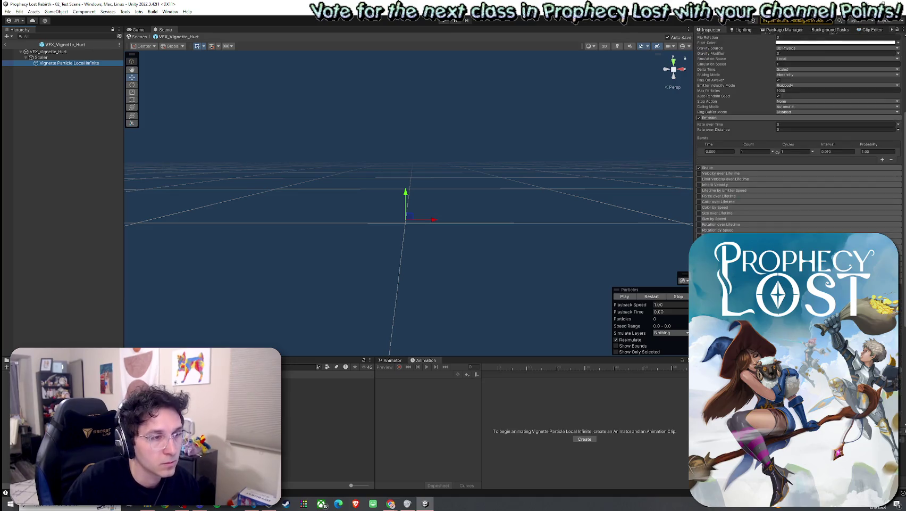
click(330, 381)
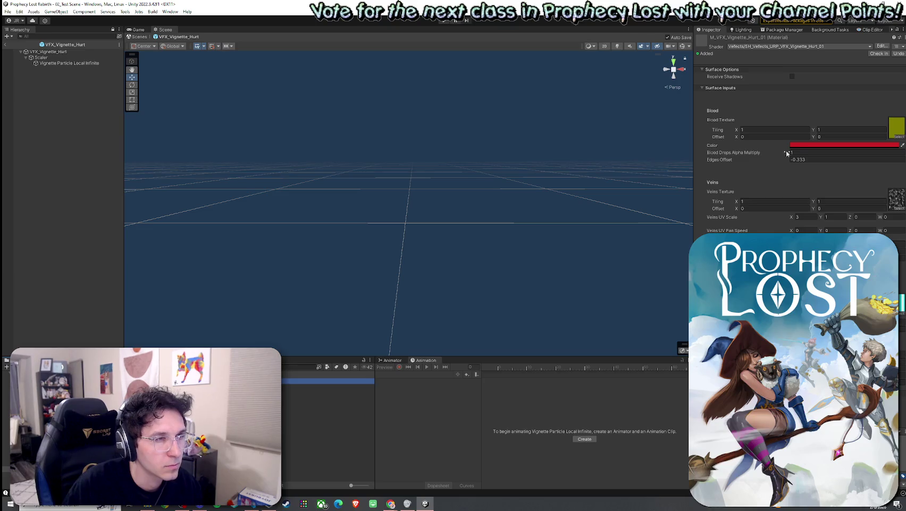
click(801, 153)
text(0)
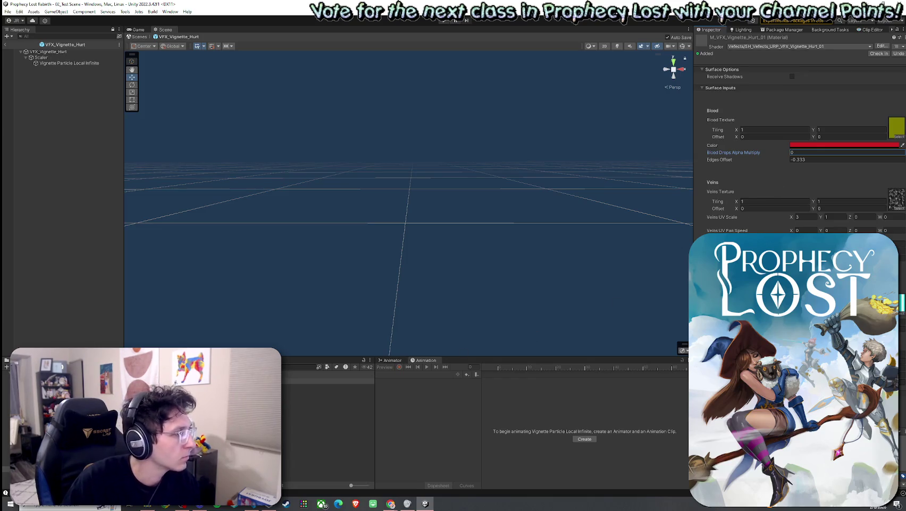
Step: Replay VFX_Vignette_Hurt's red flash several times, then show M_VFX_Vignette_Hurt_02 in the Inspector
click(53, 52)
click(651, 296)
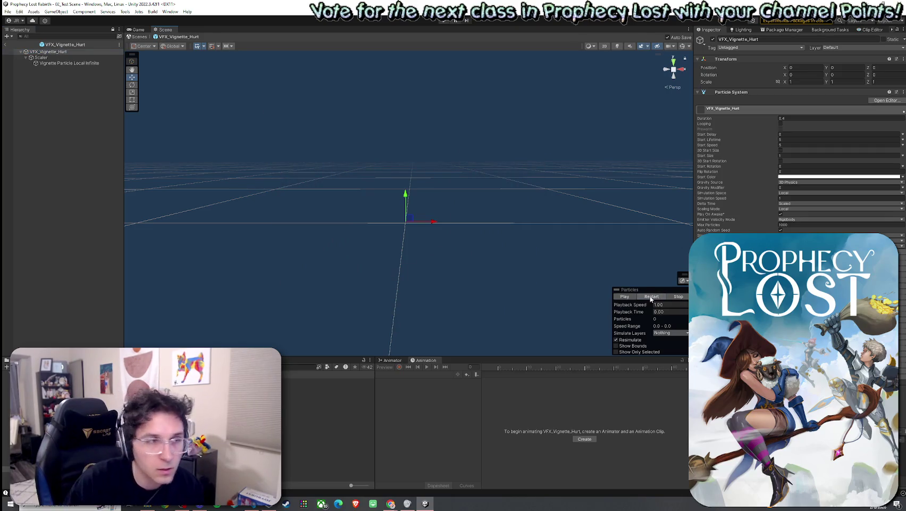
click(651, 296)
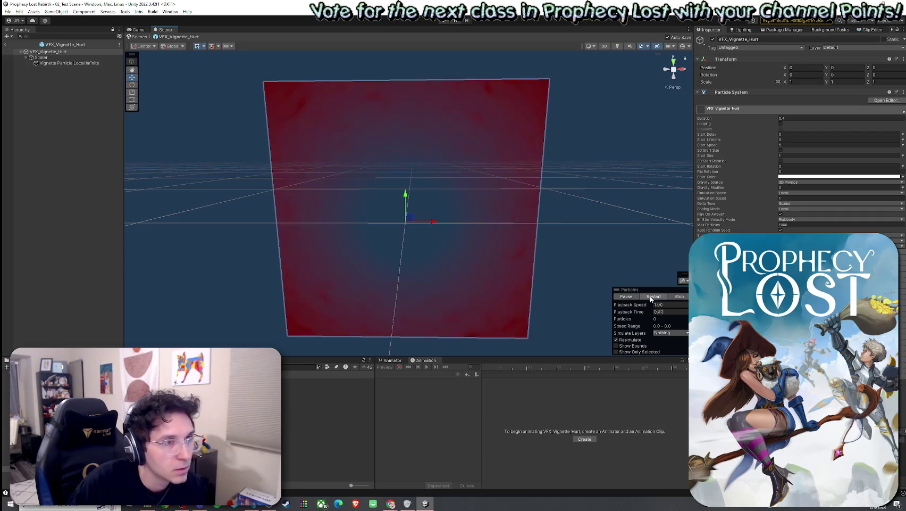
click(651, 297)
click(651, 296)
click(651, 297)
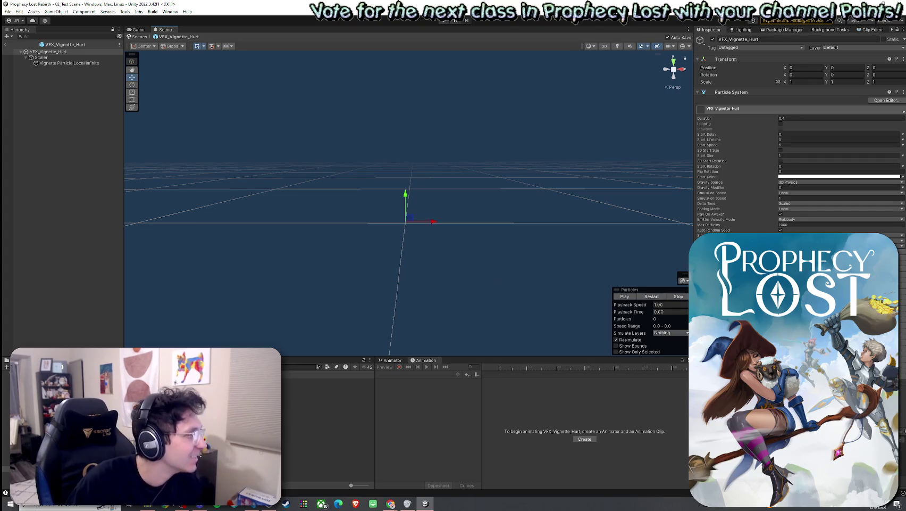
click(327, 386)
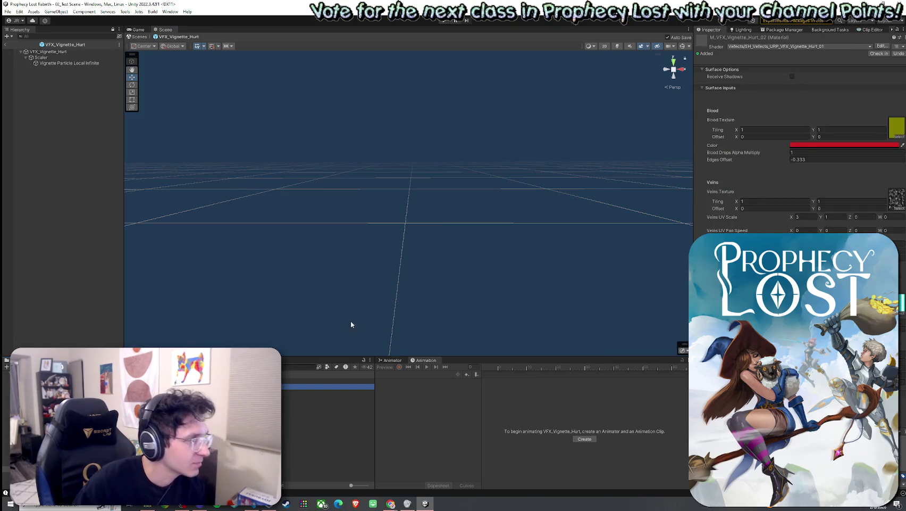
Step: Delete M_VFX_Vignette_Hurt_02, confirming the prompt, and show M_VFX_Vignette_Hurt_01 instead
key(ctrl+d)
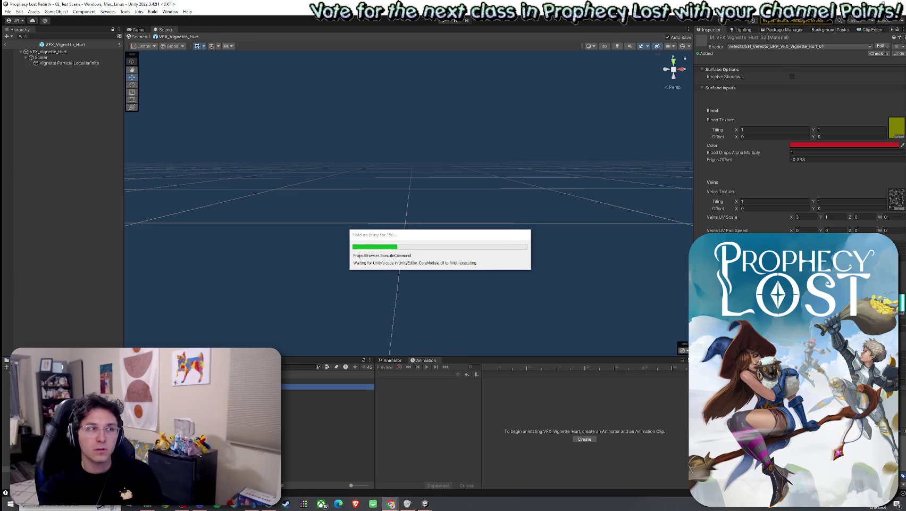
mouse_move(489, 237)
mouse_down()
mouse_move(500, 195)
mouse_move(493, 224)
mouse_move(505, 226)
mouse_up()
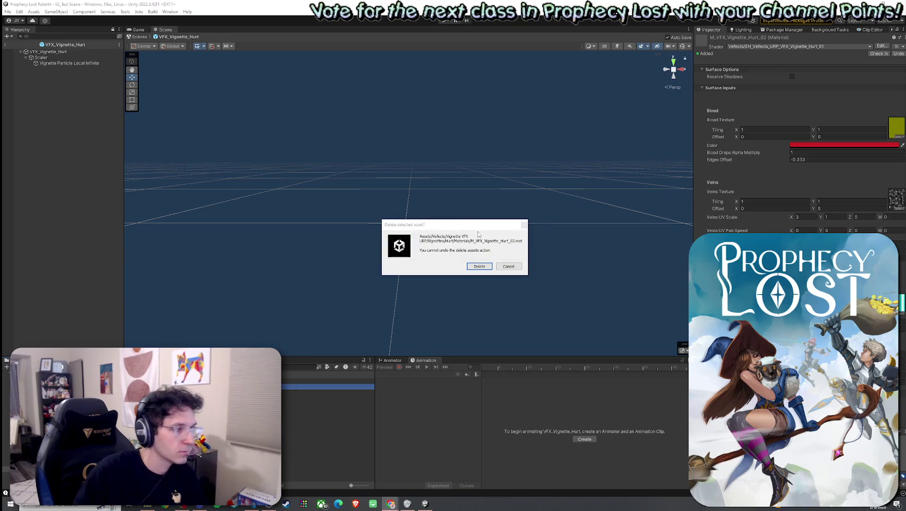
click(480, 267)
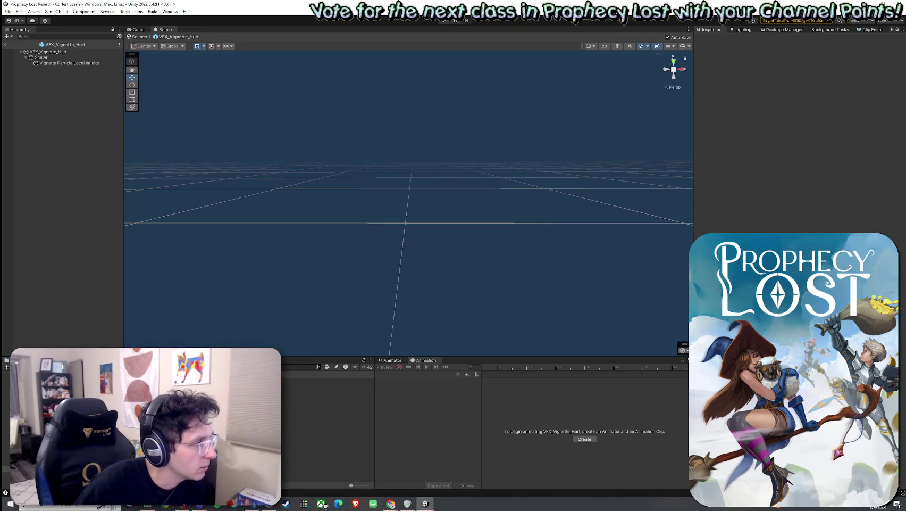
click(358, 380)
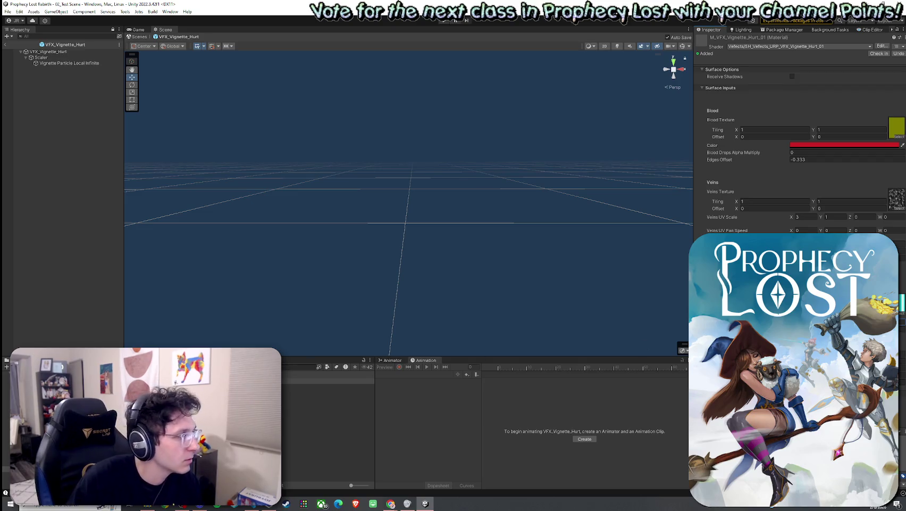
Step: Replay the VFX_Vignette_Hurt flash and compare it with the M_VFX_Vignette_Hurt_01 material
click(48, 51)
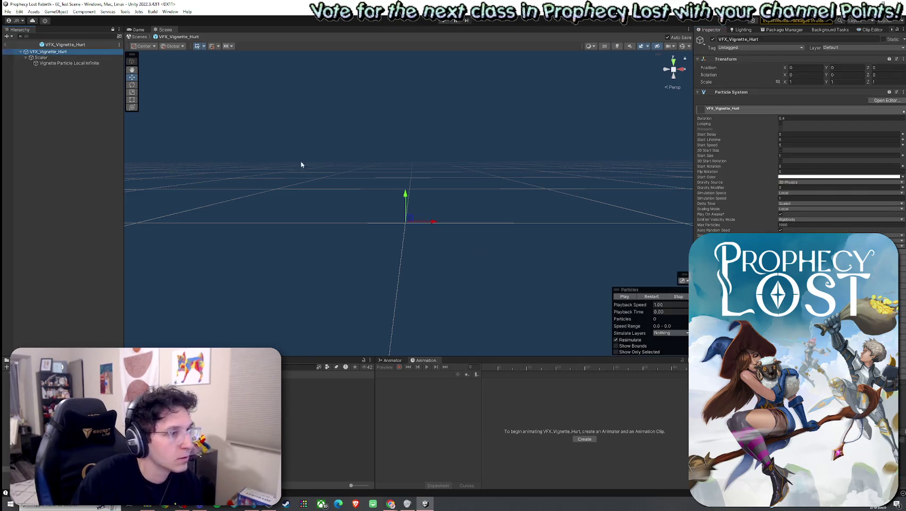
click(648, 298)
click(632, 298)
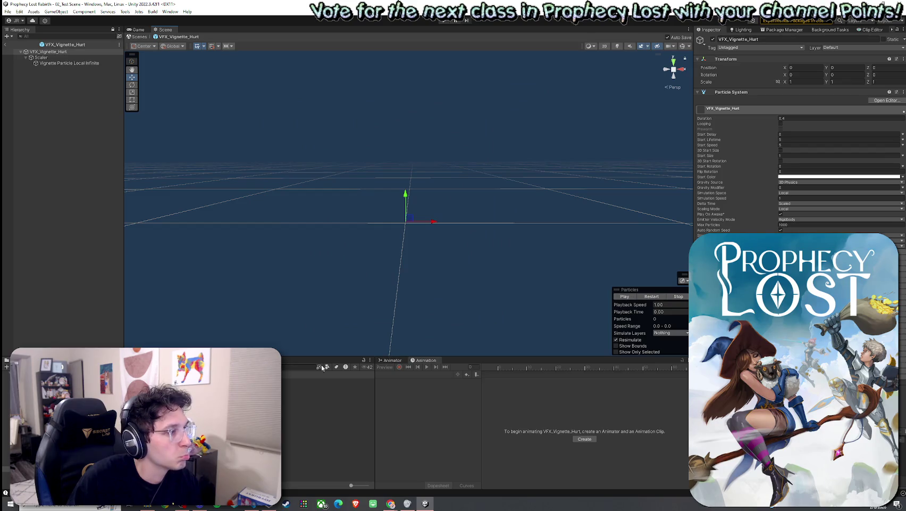
click(319, 381)
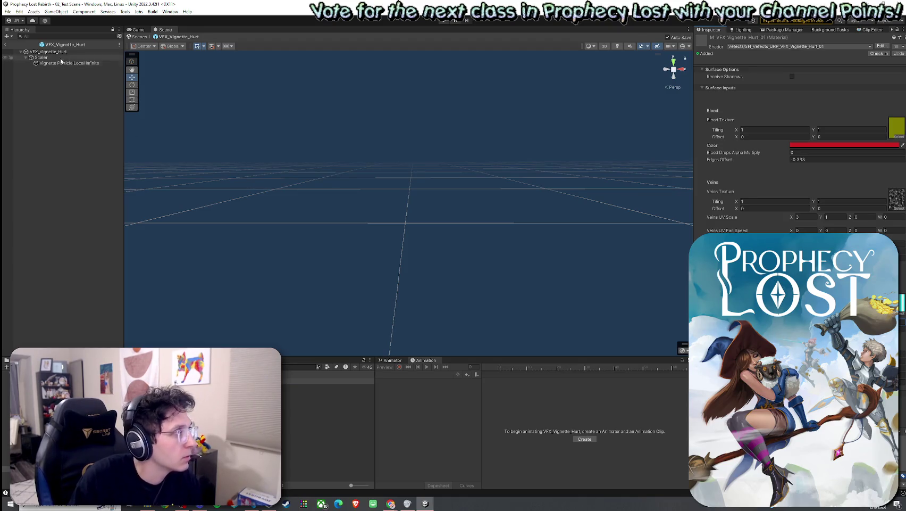
click(48, 51)
click(650, 299)
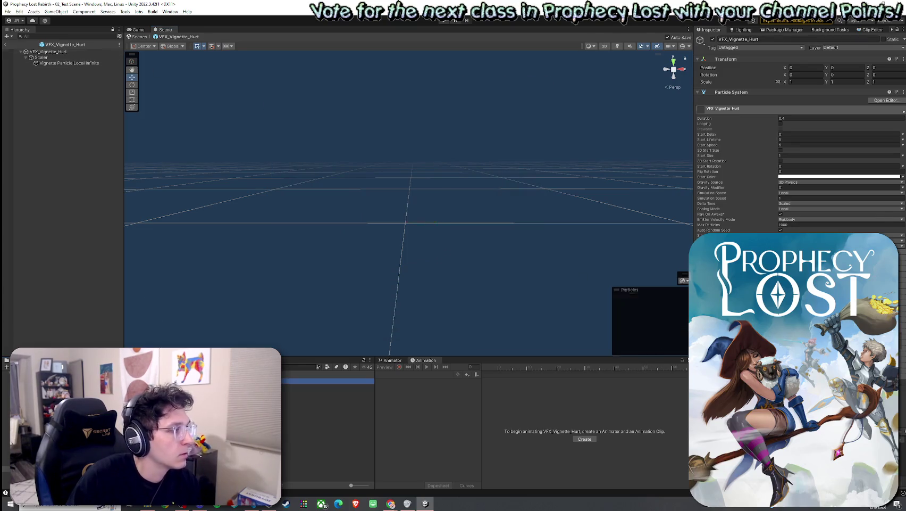
Step: Reselect the VFX_Vignette_Hurt root and restart its red flash preview several more times
scroll(797, 159, down, 10)
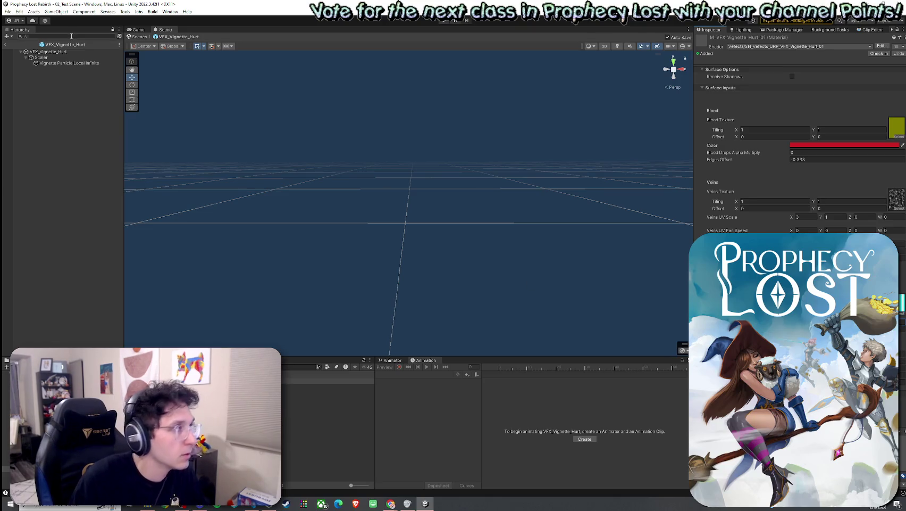
click(41, 57)
click(47, 51)
click(654, 297)
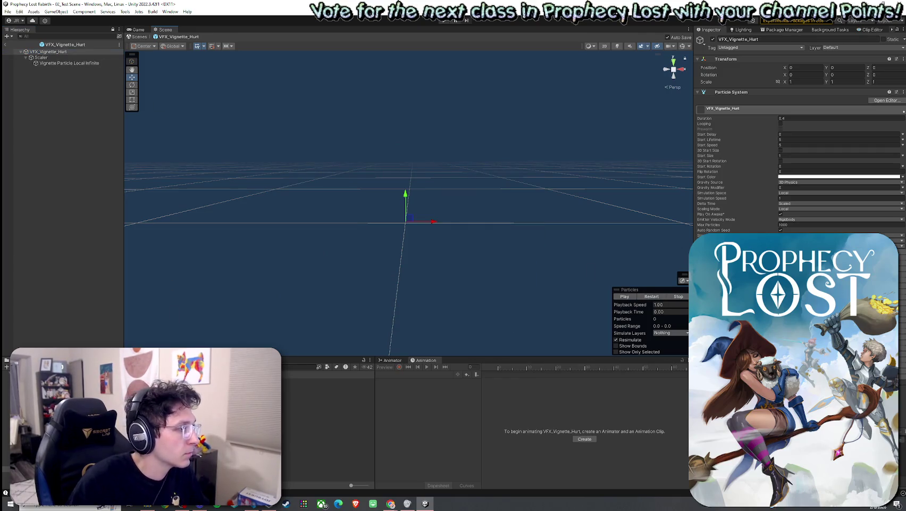
key(ctrl+z)
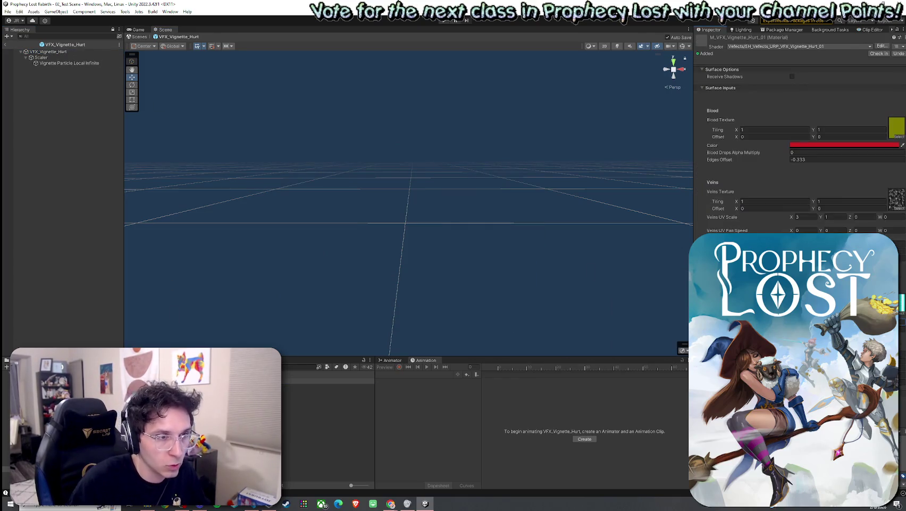
click(48, 51)
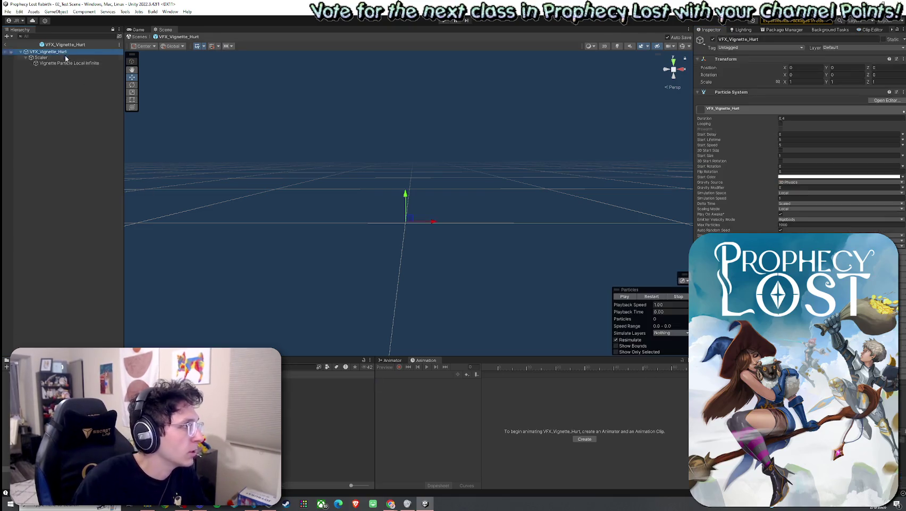
click(655, 296)
click(658, 300)
click(658, 298)
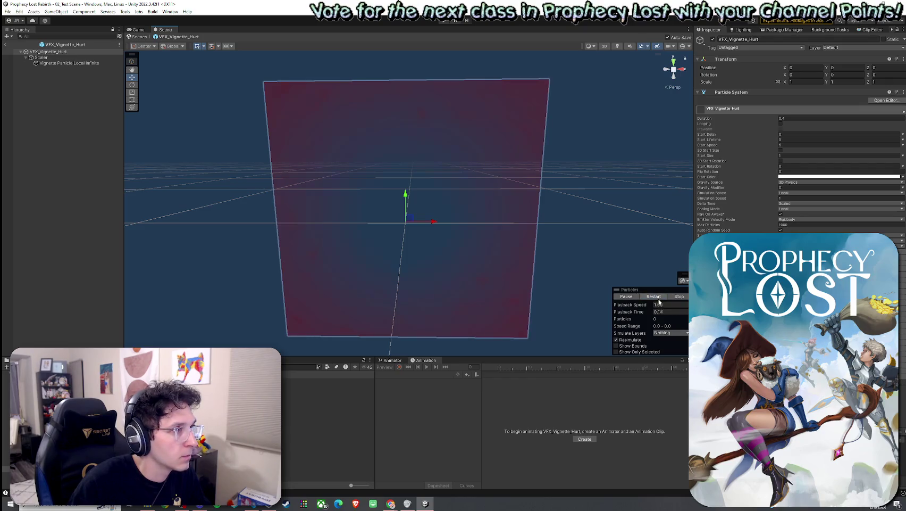
click(659, 301)
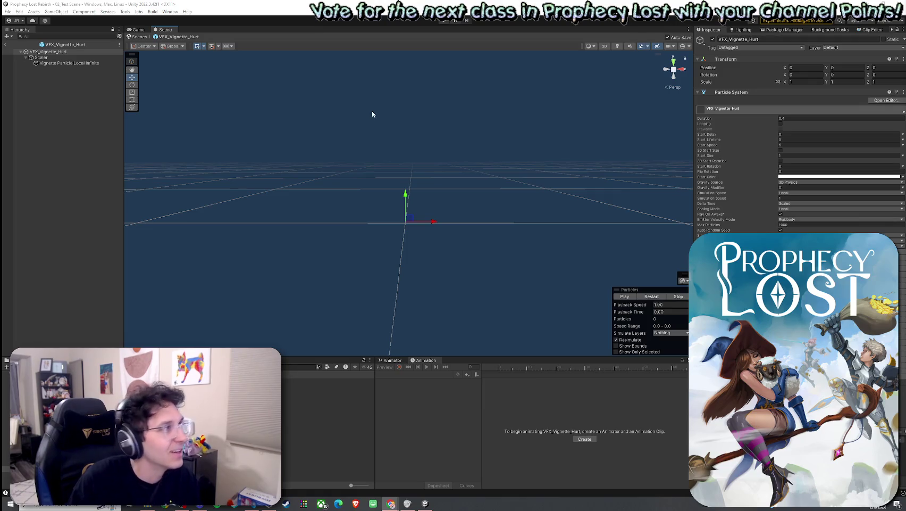
Step: Leave prefab mode, enter Play mode and start the game from the title screen
click(8, 46)
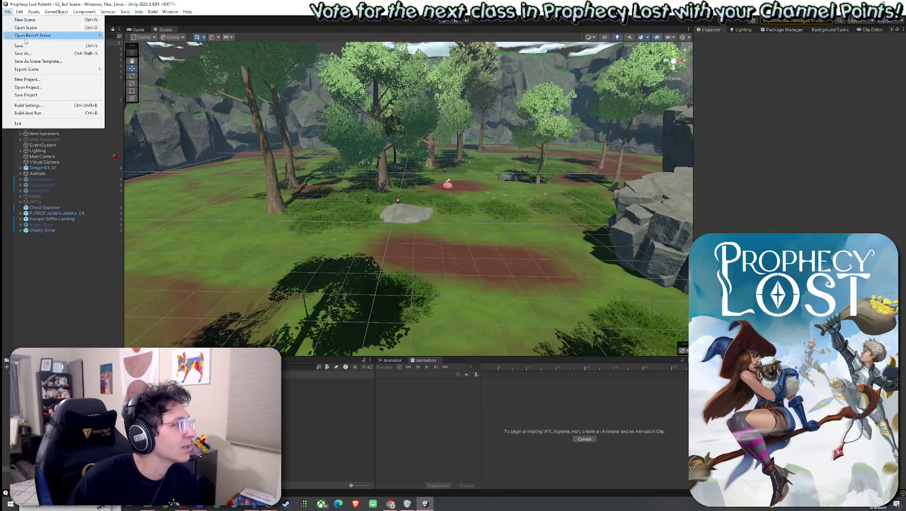
click(442, 21)
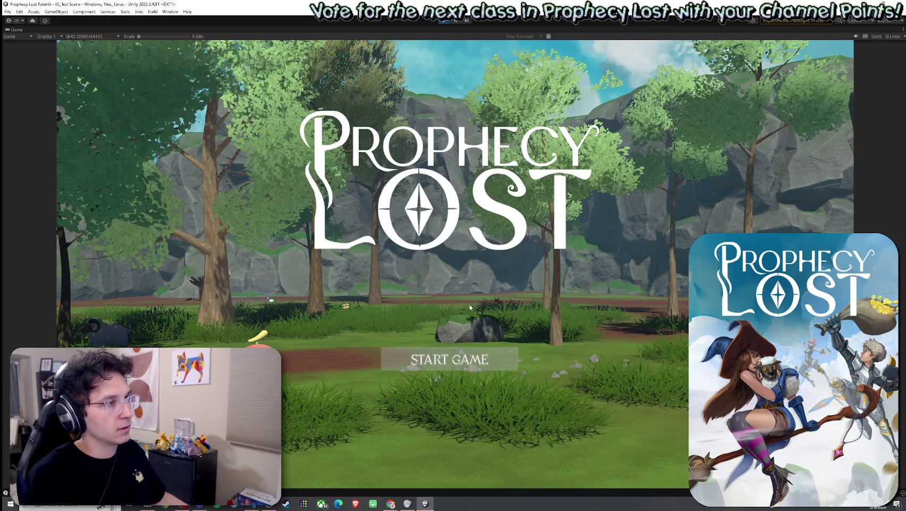
click(468, 357)
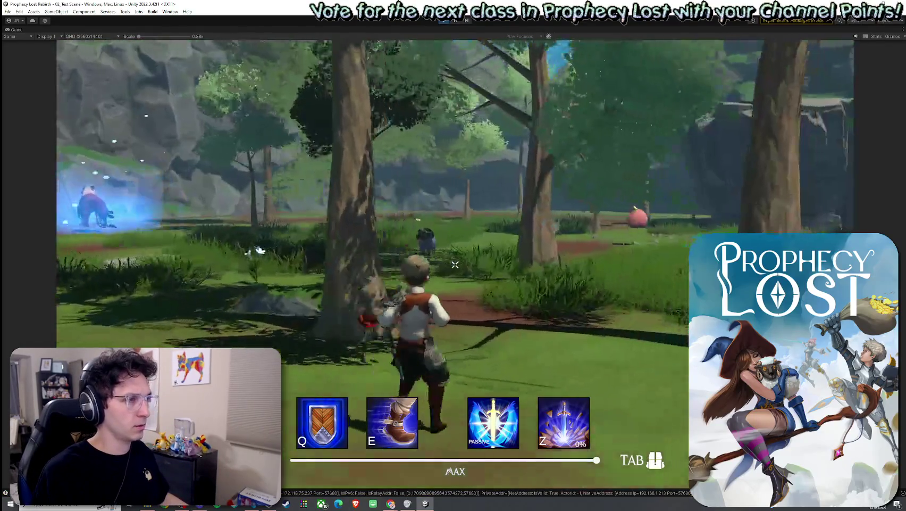
Step: Walk the character with W and S near the pink slime to trigger damage, then stop Play mode
key(w)
key(w)
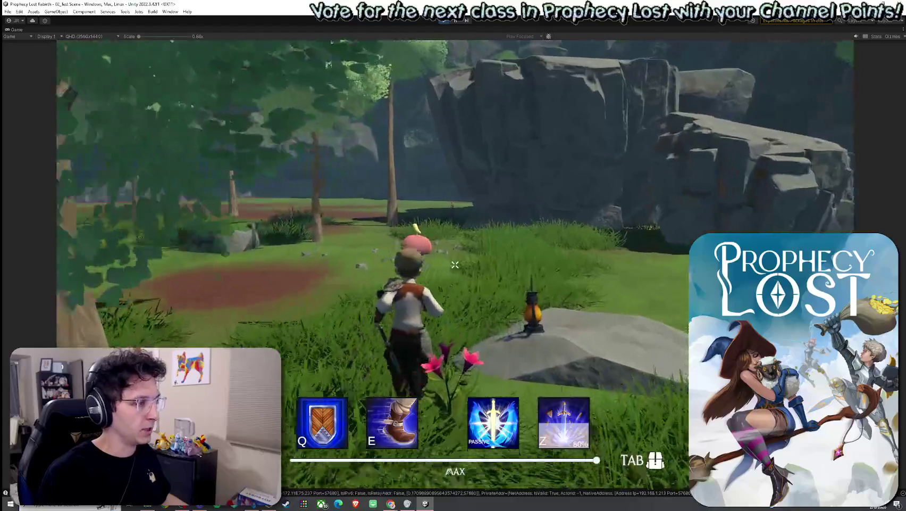
key(w)
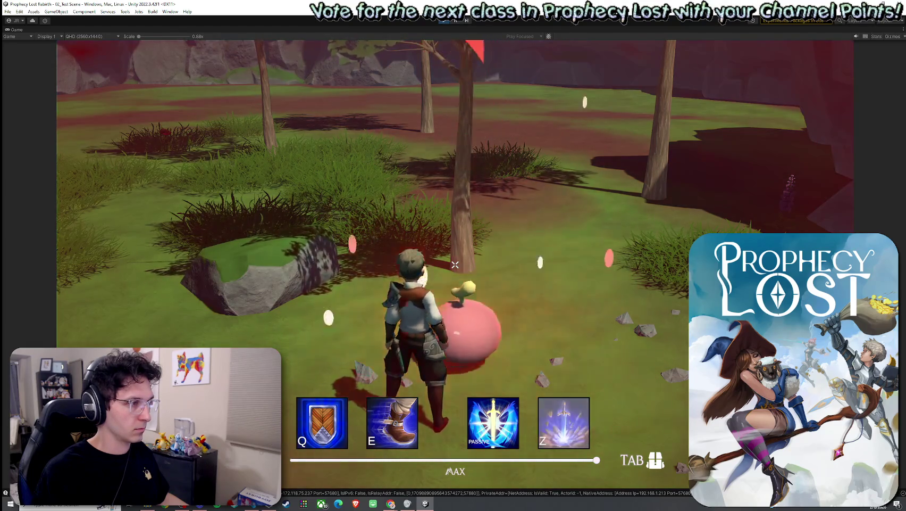
key(s)
key(s)
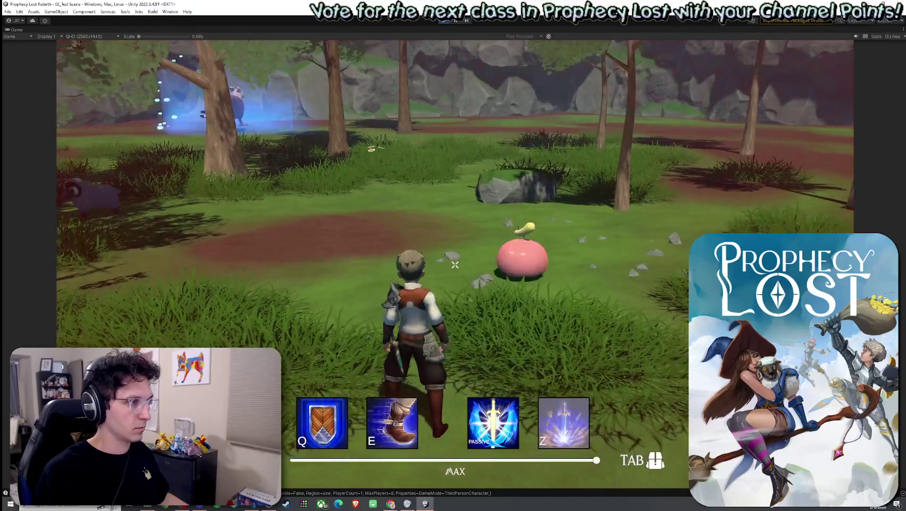
key(w)
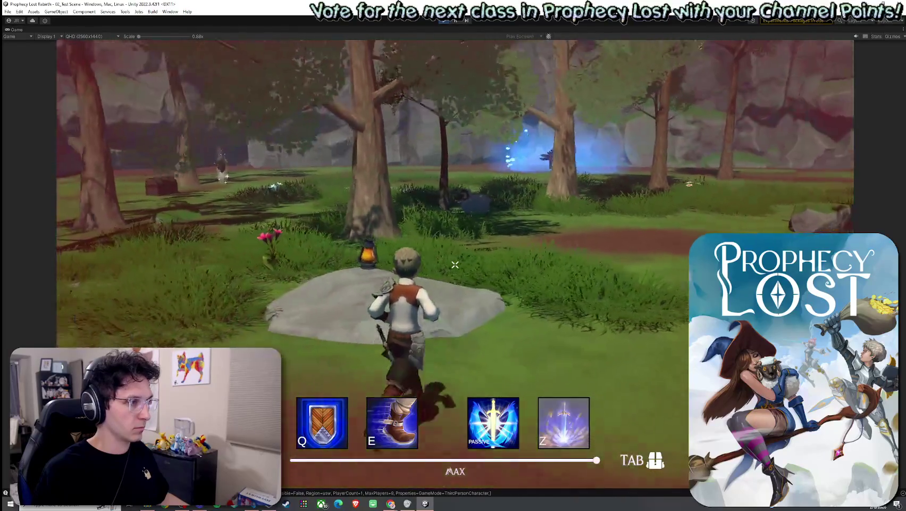
key(w)
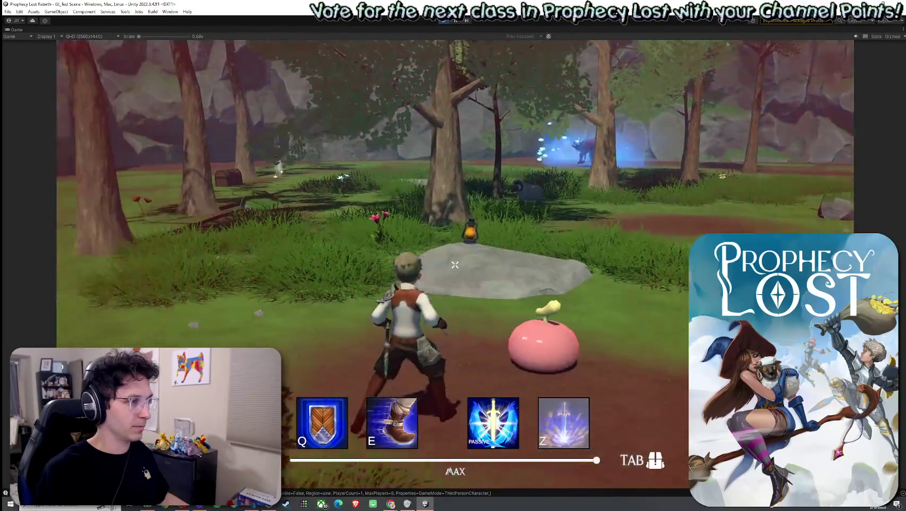
key(w)
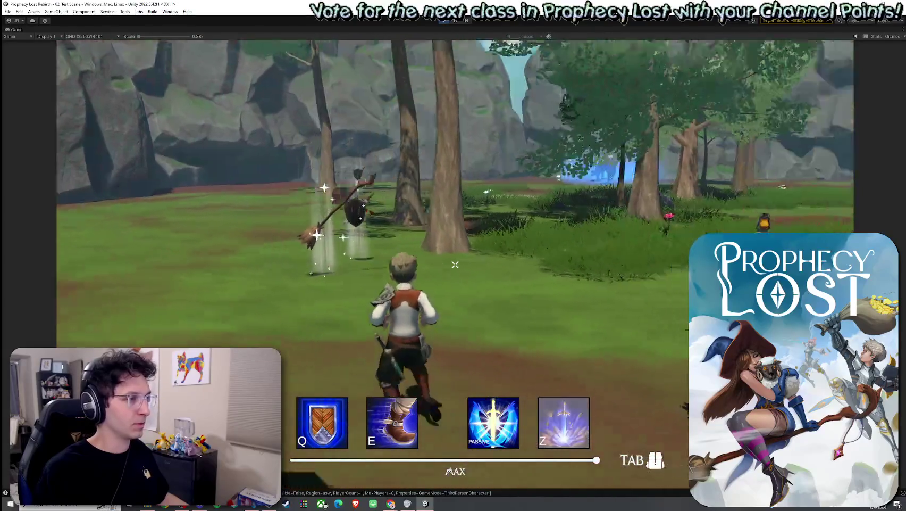
key(w)
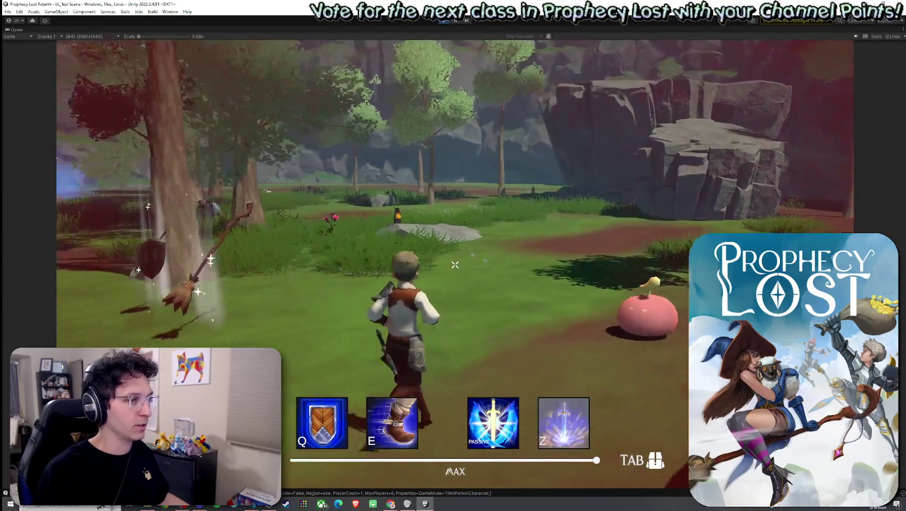
key(w)
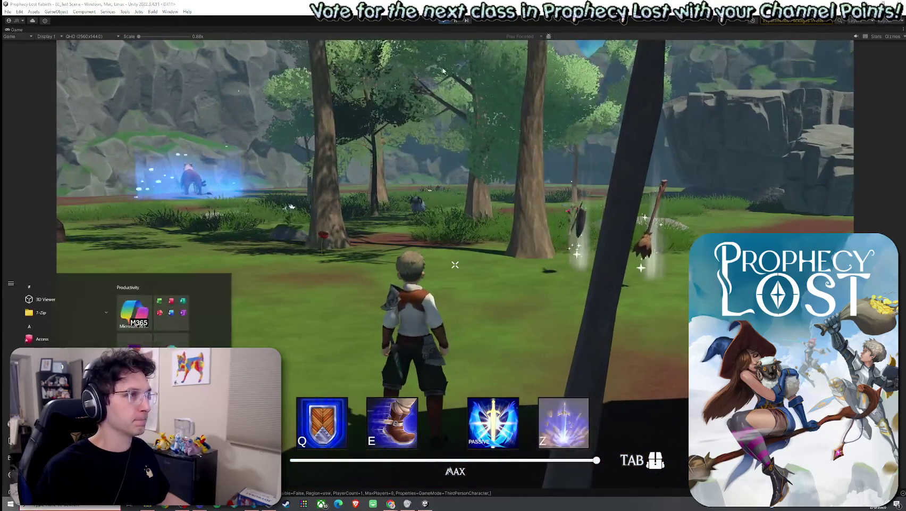
click(445, 21)
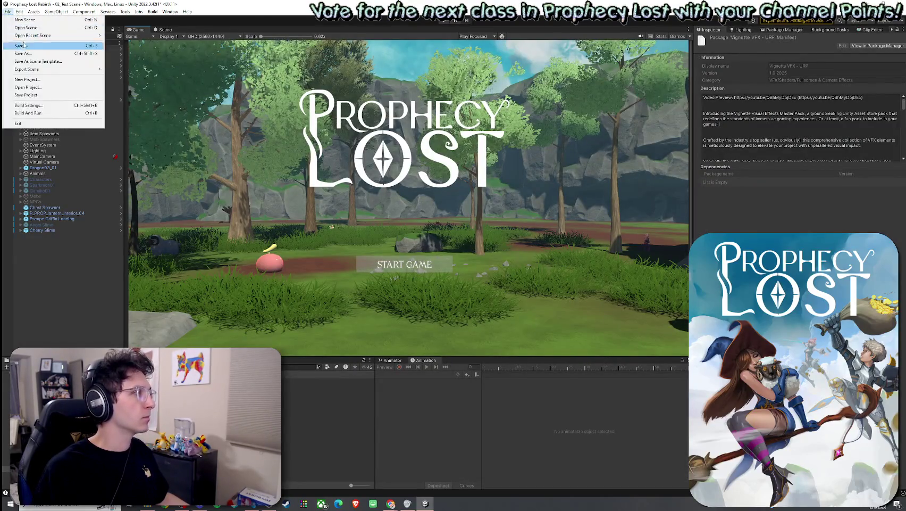
Step: Open the Player prefab and check DamageVignette's Vignette Prefab is VFX_Vignette_Hurt_Animated
click(69, 1)
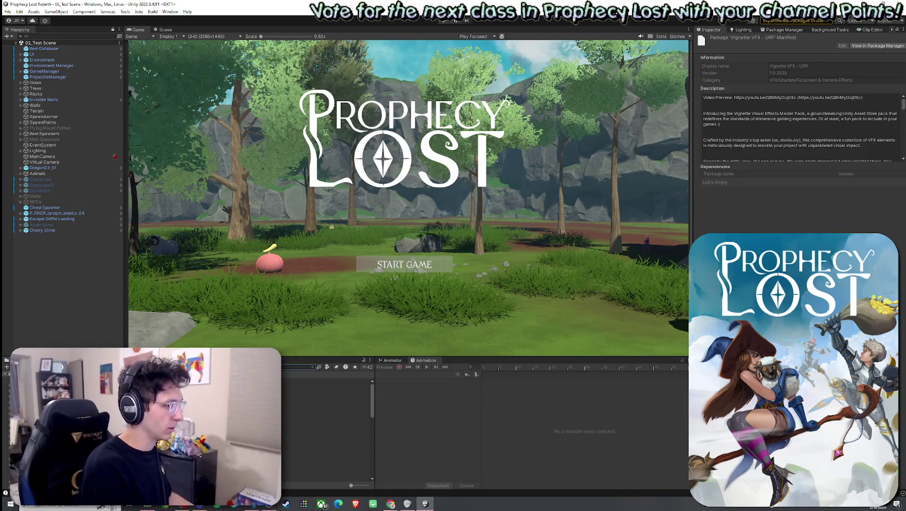
click(327, 381)
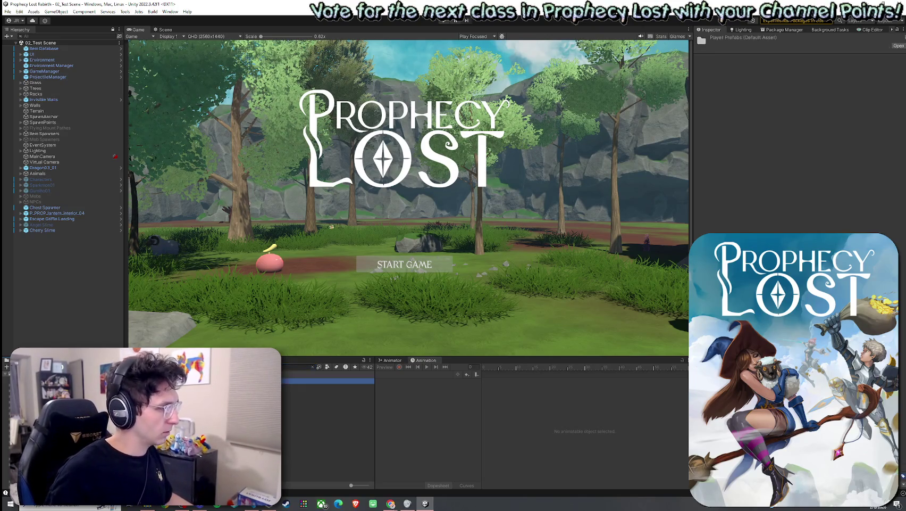
double_click(327, 388)
click(61, 188)
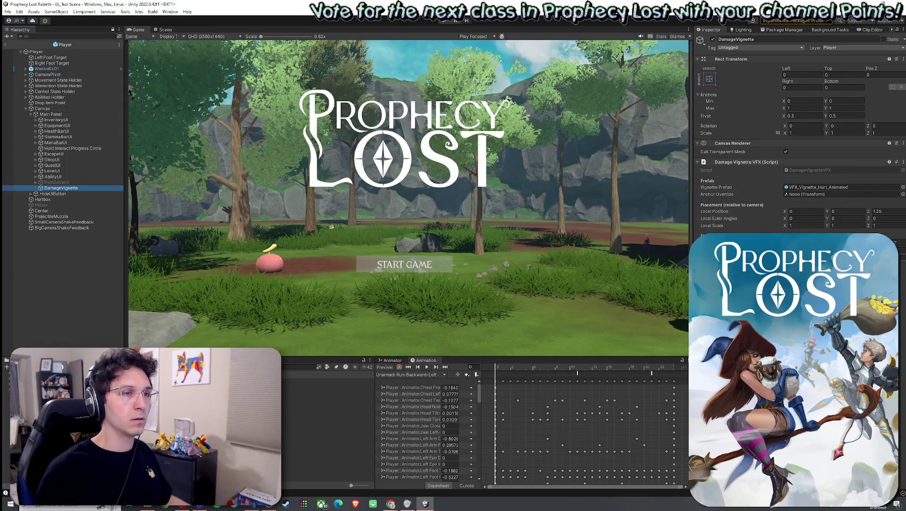
click(801, 186)
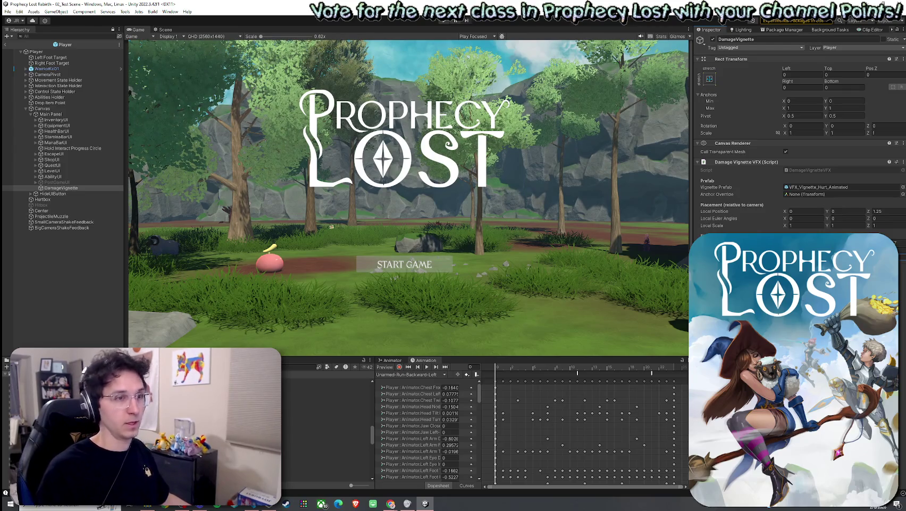
Step: Enter Play mode and start a game session
click(8, 11)
key(Escape)
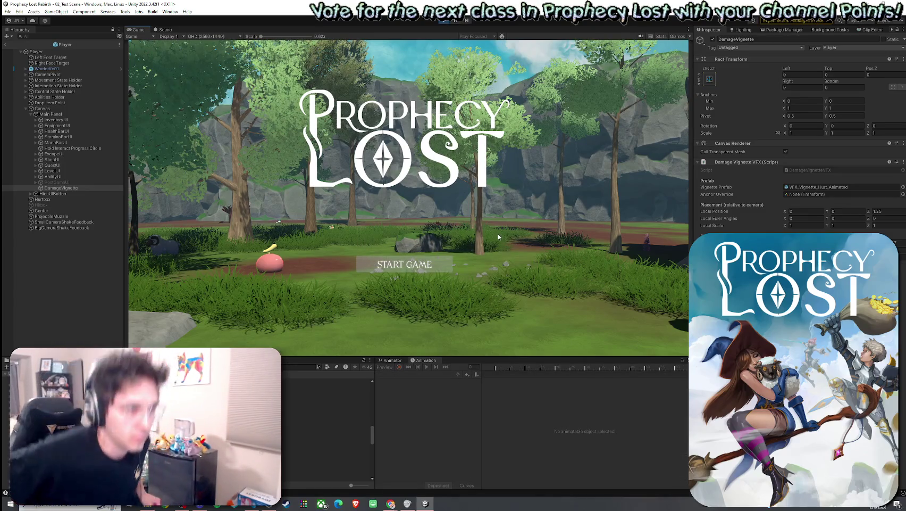
click(411, 271)
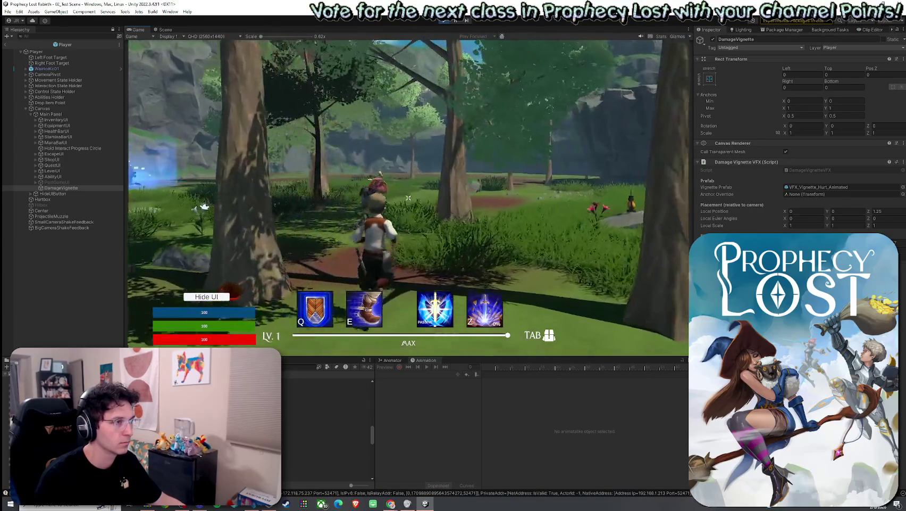
Step: Run the character forward into the pink slime to take damage and see the red vignette
key(w)
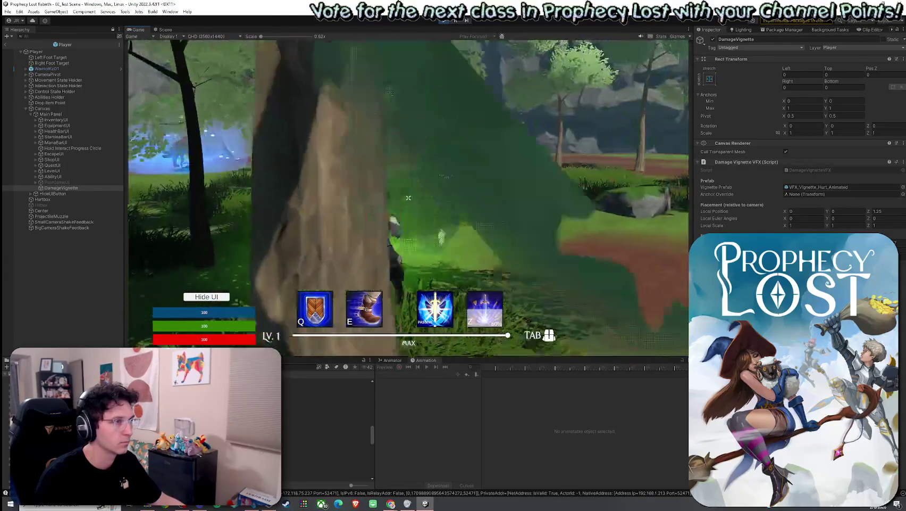
key(w)
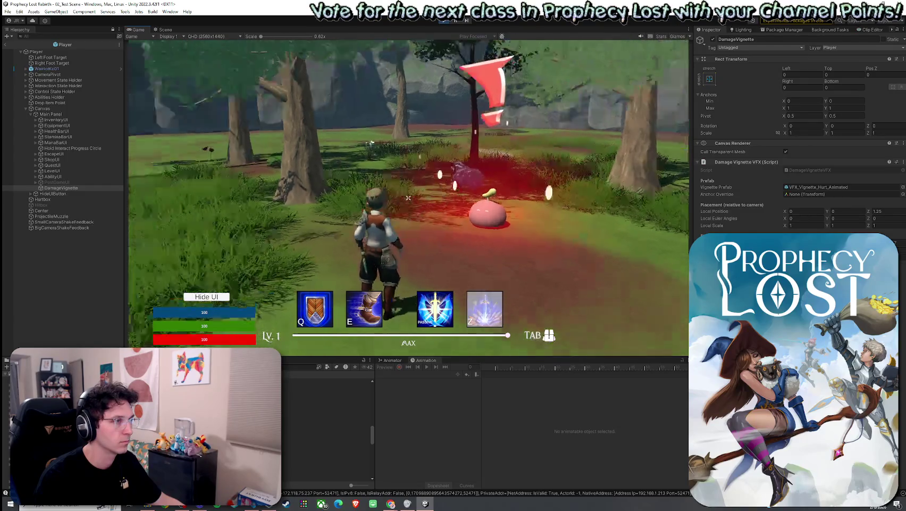
key(w)
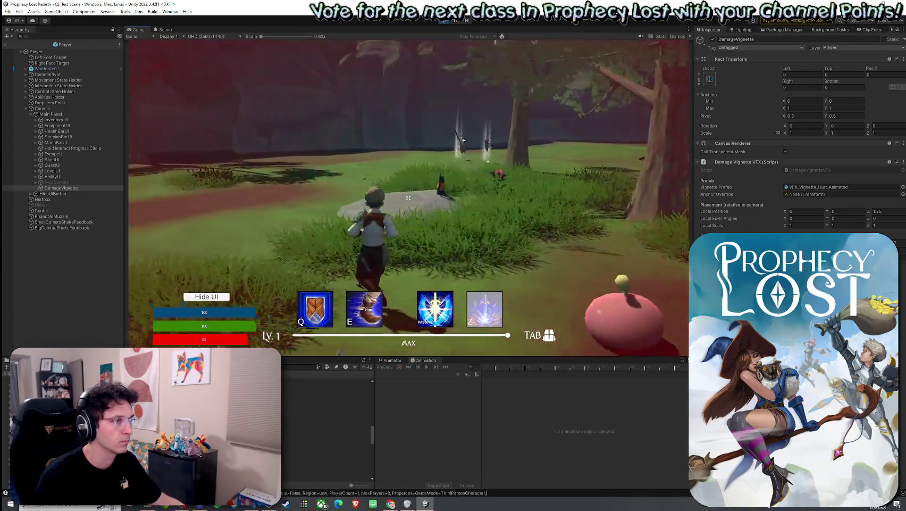
key(w)
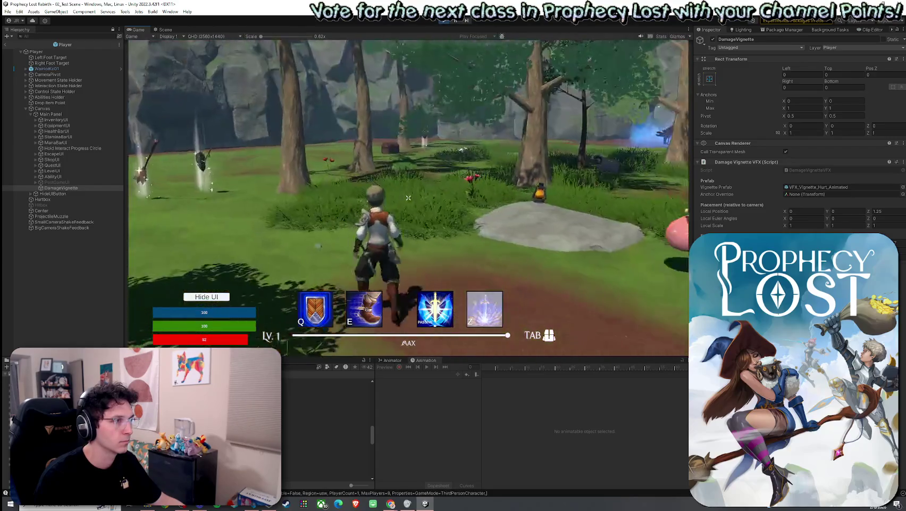
key(w)
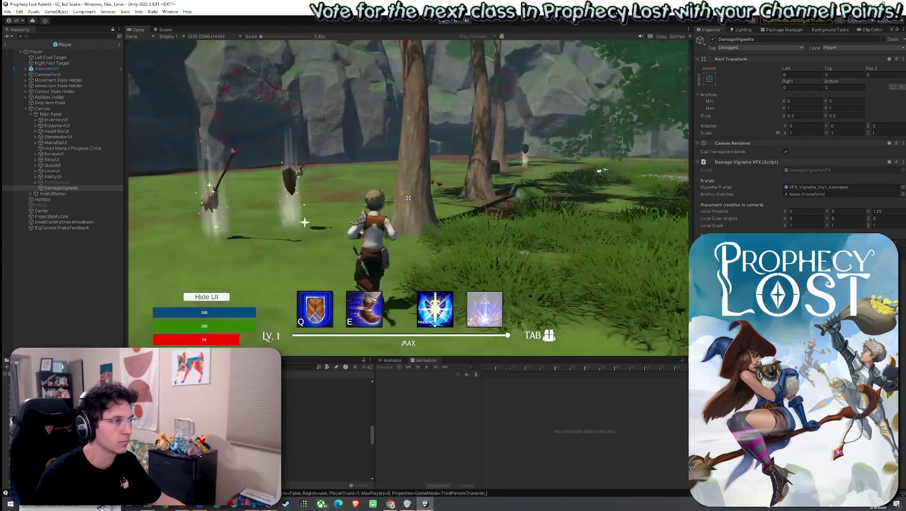
key(w)
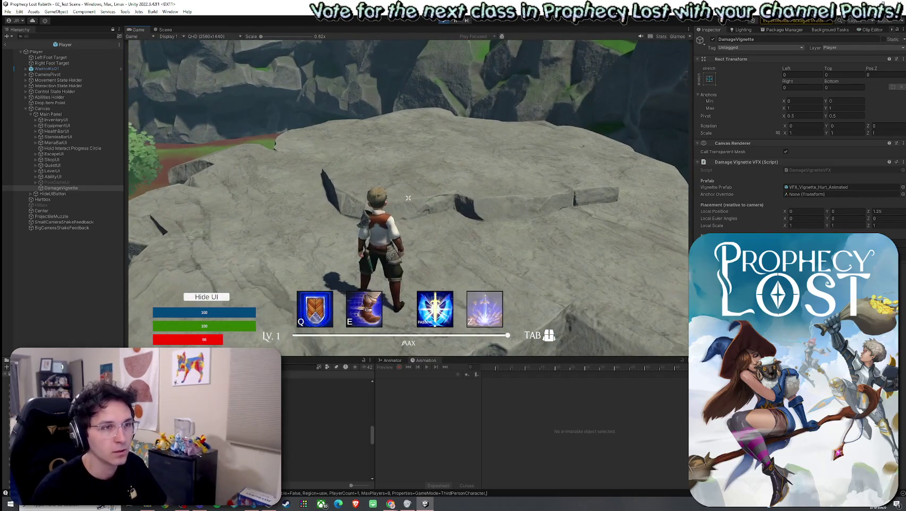
Step: Dismiss the Windows Start menu, refocus the game, and keep running before exiting with Escape
key(super)
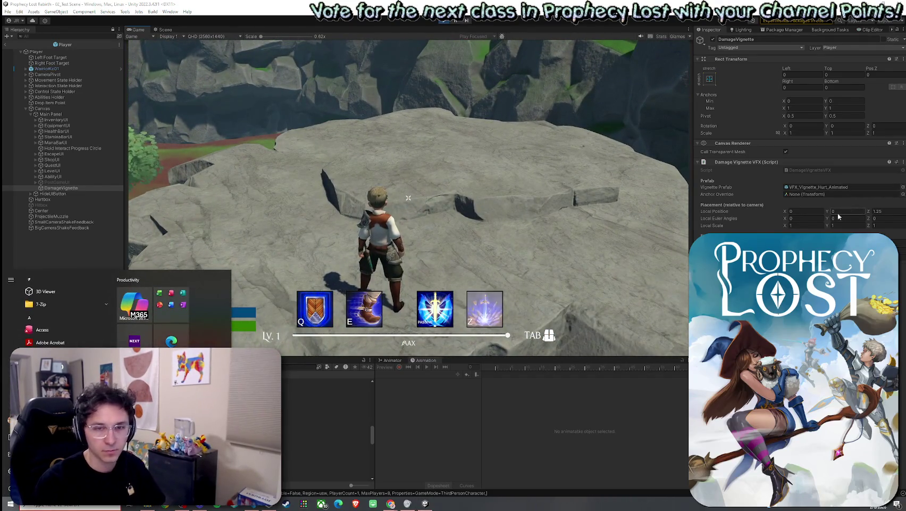
key(super)
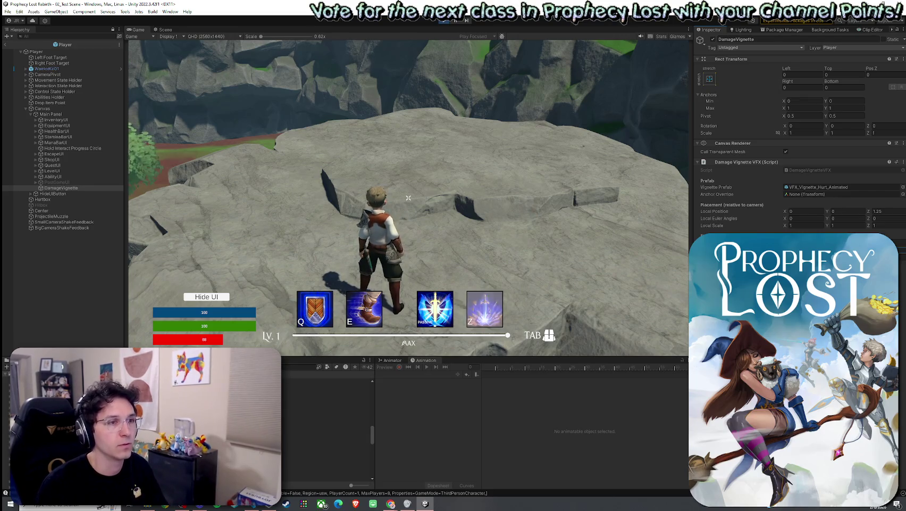
click(597, 254)
key(w)
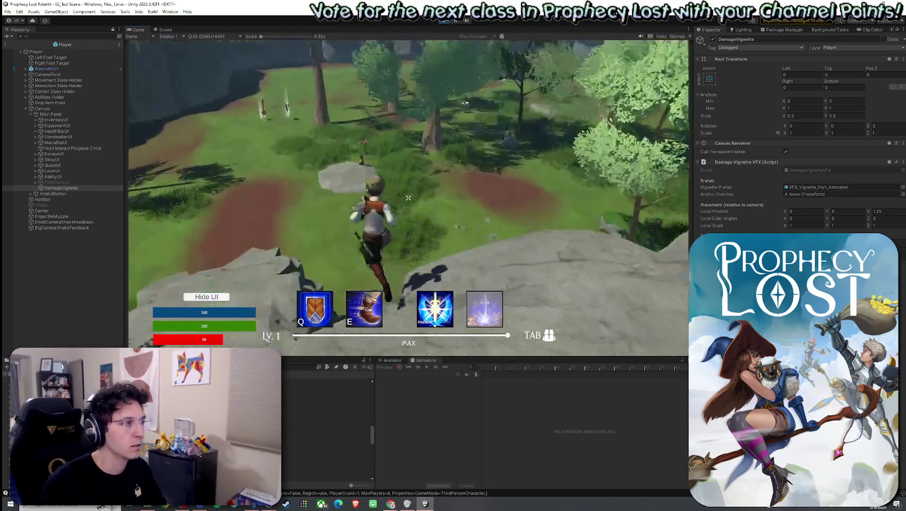
key(w)
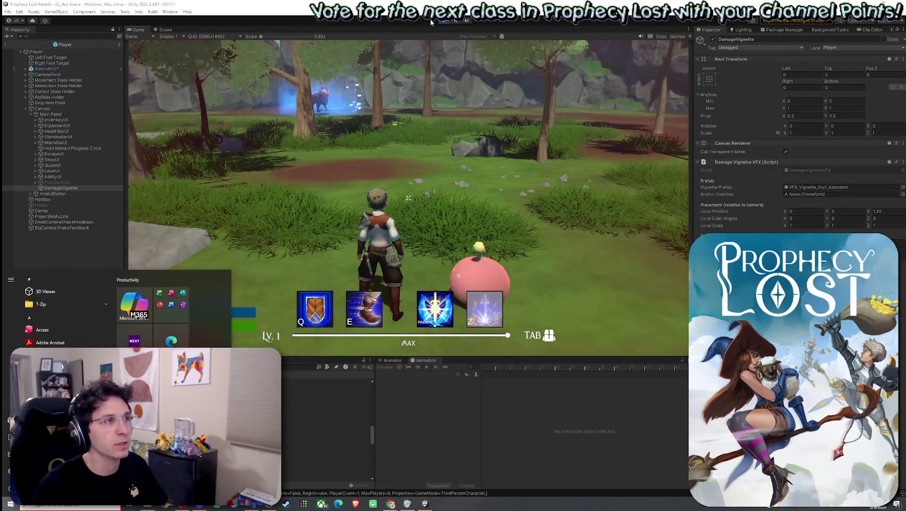
key(Escape)
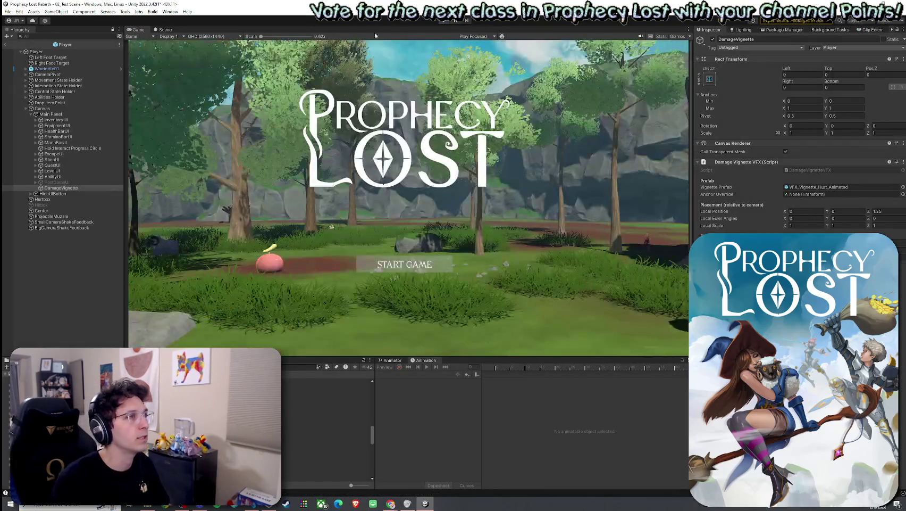
Step: Return from the Player prefab to 02_Test Scene, enter Play mode and start the game session
click(7, 46)
click(8, 11)
click(24, 46)
click(444, 20)
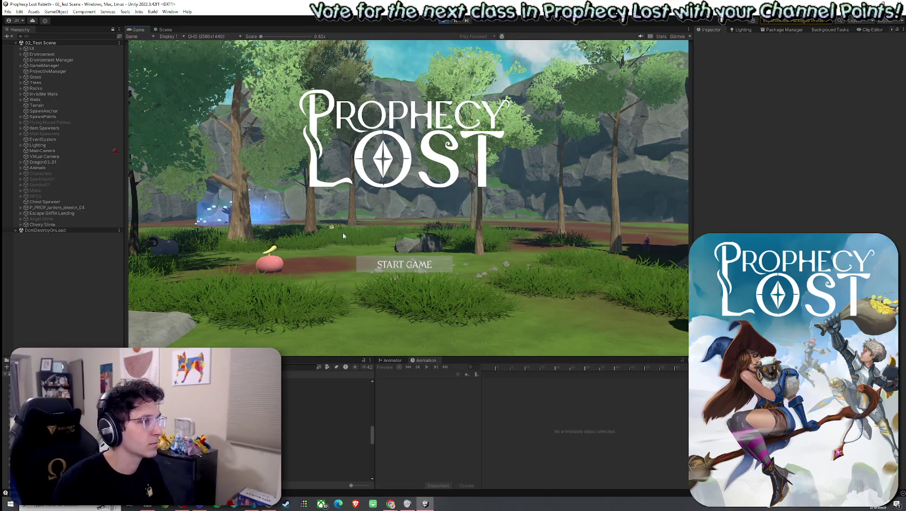
click(399, 264)
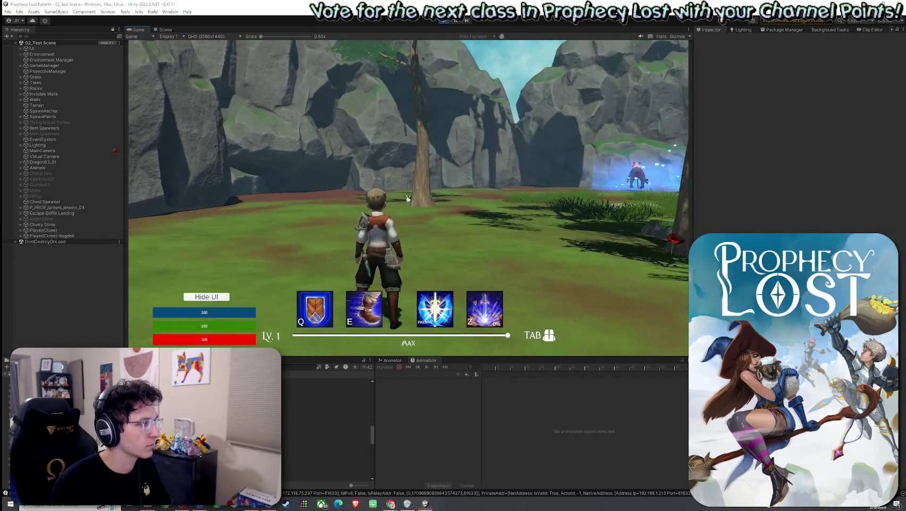
Step: Select DamageVignette under Player(Clone) > Canvas > Main Panel to view its live settings
click(20, 229)
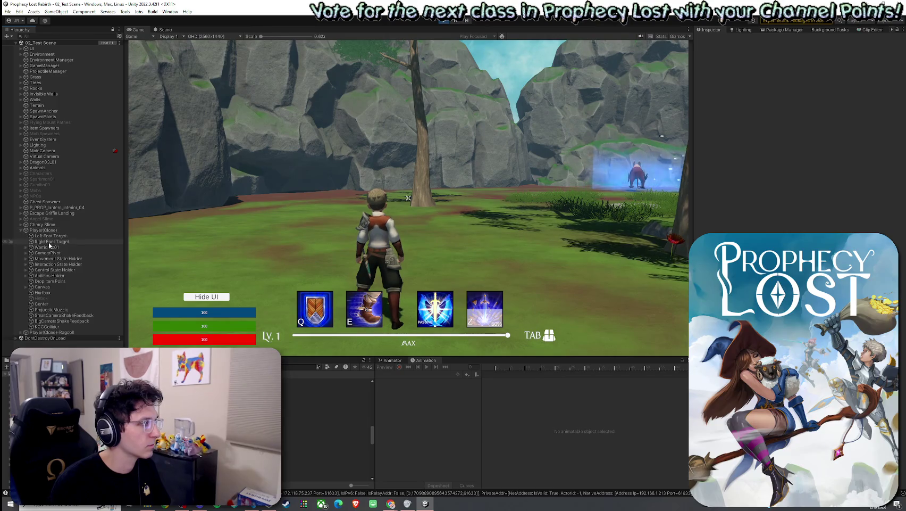
click(26, 287)
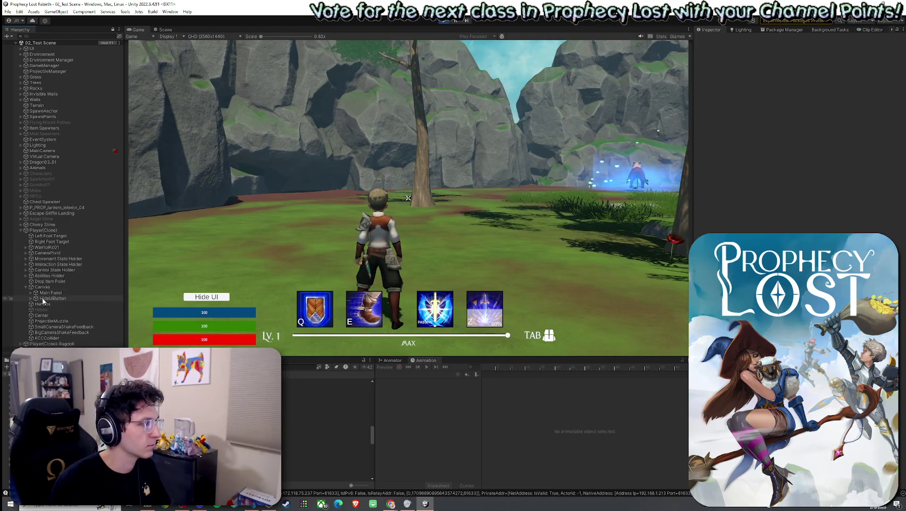
click(31, 292)
scroll(32, 292, down, 3)
click(54, 296)
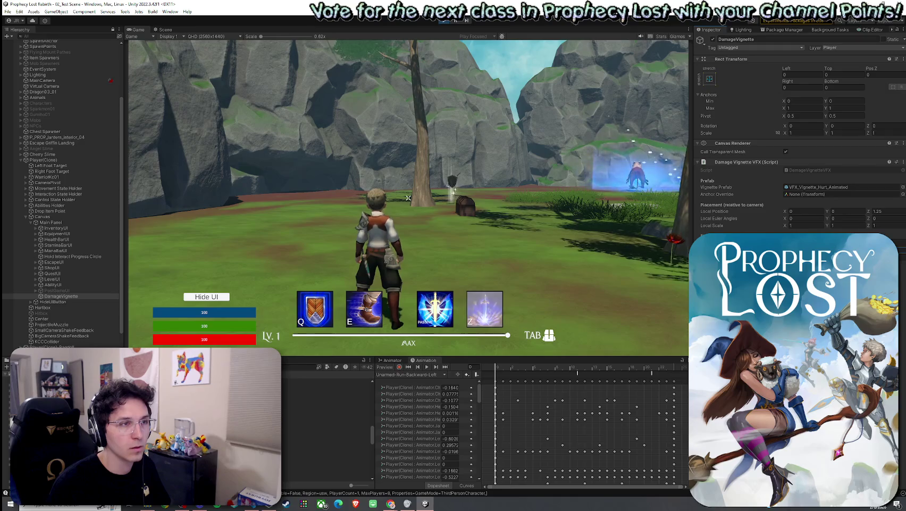
Step: Run the character through the forest into the pink slime to trigger the red hurt vignette
key(w)
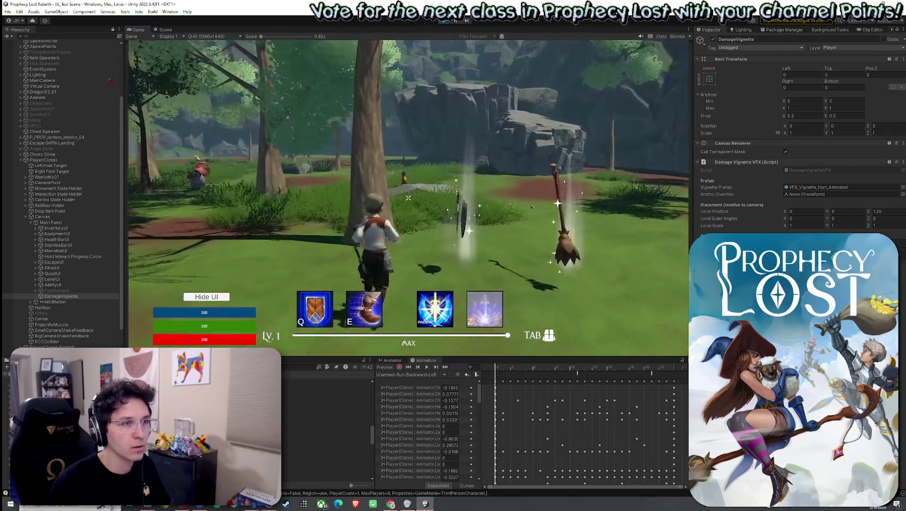
key(w)
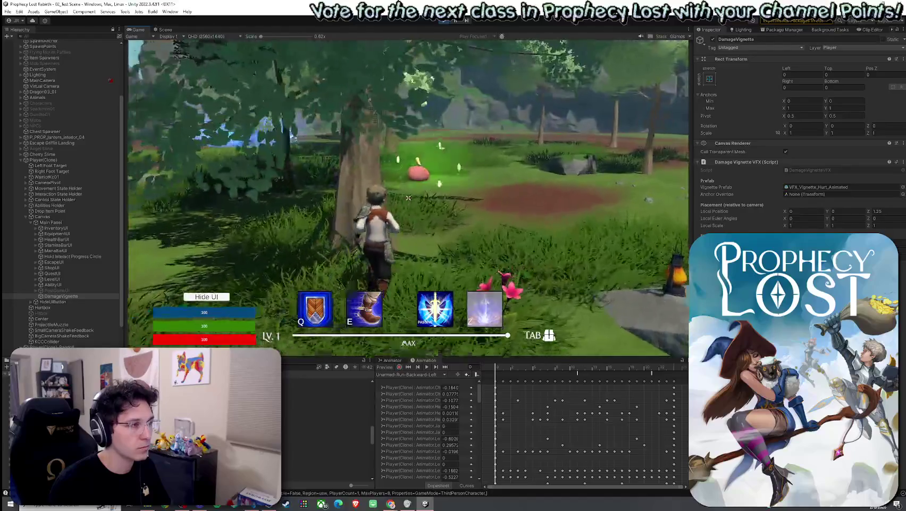
key(w)
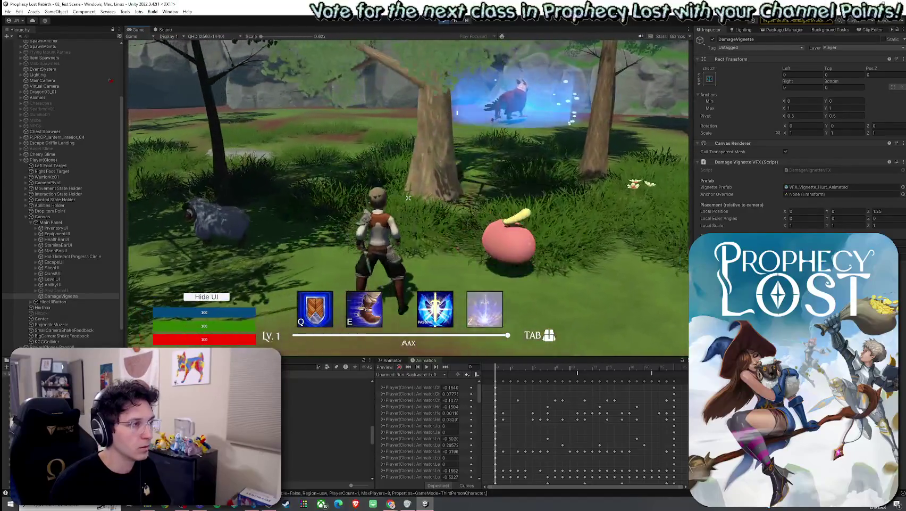
key(s)
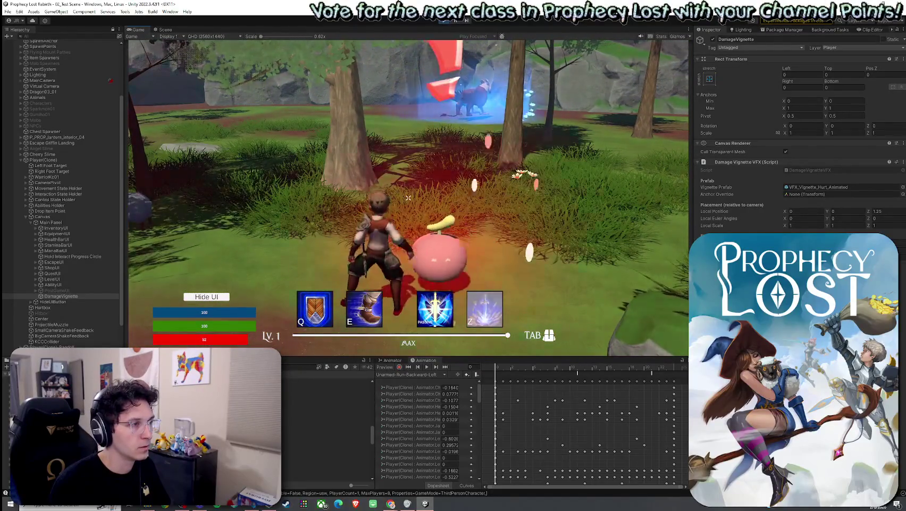
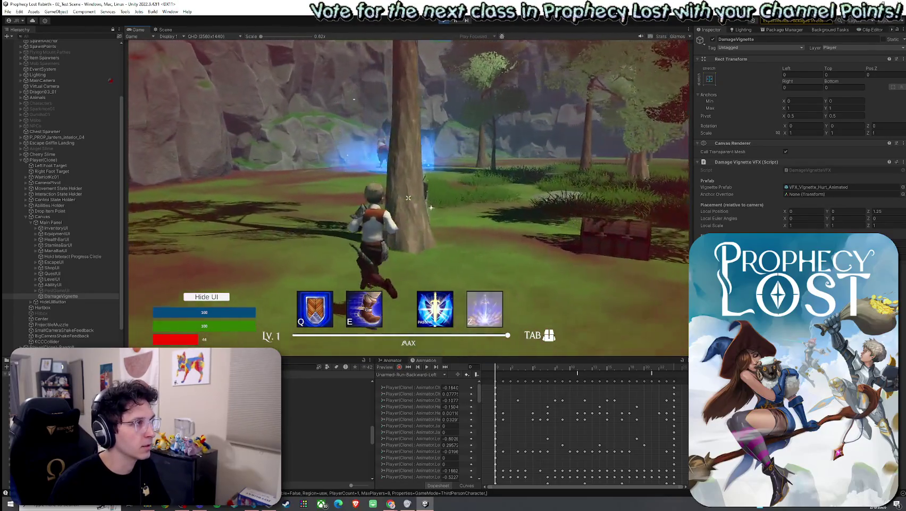
Step: Walk the character into the pink slimes so it takes damage down to 12 health
key(w)
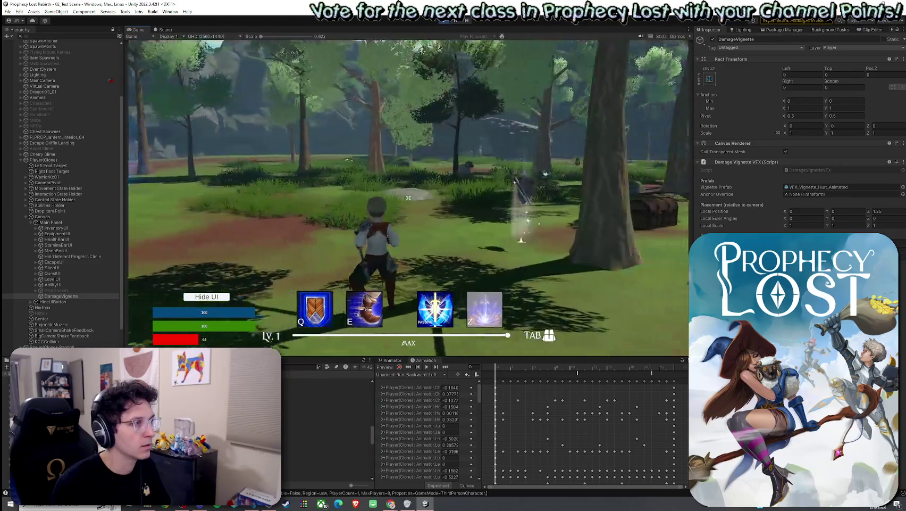
key(w)
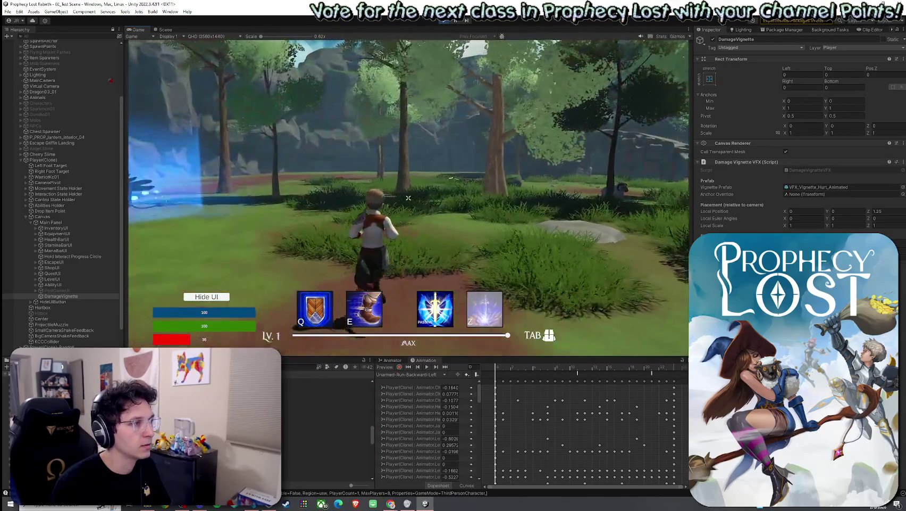
key(w)
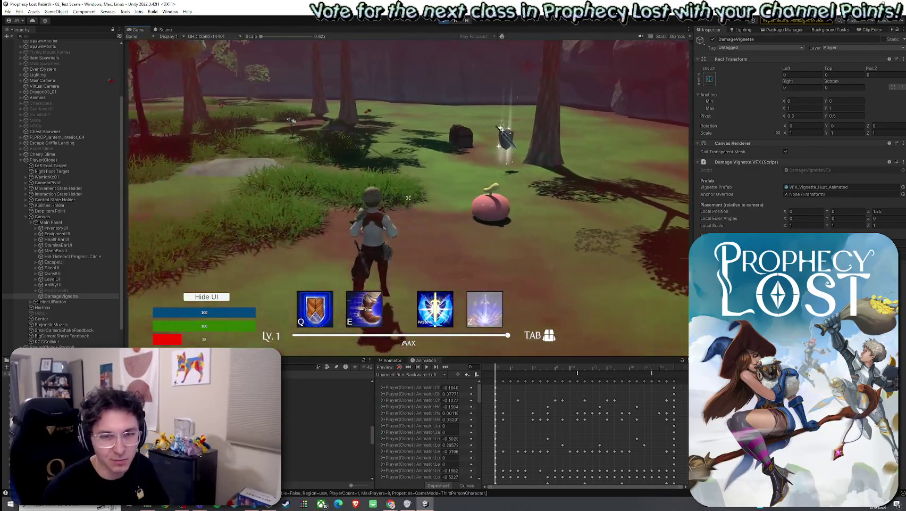
key(w)
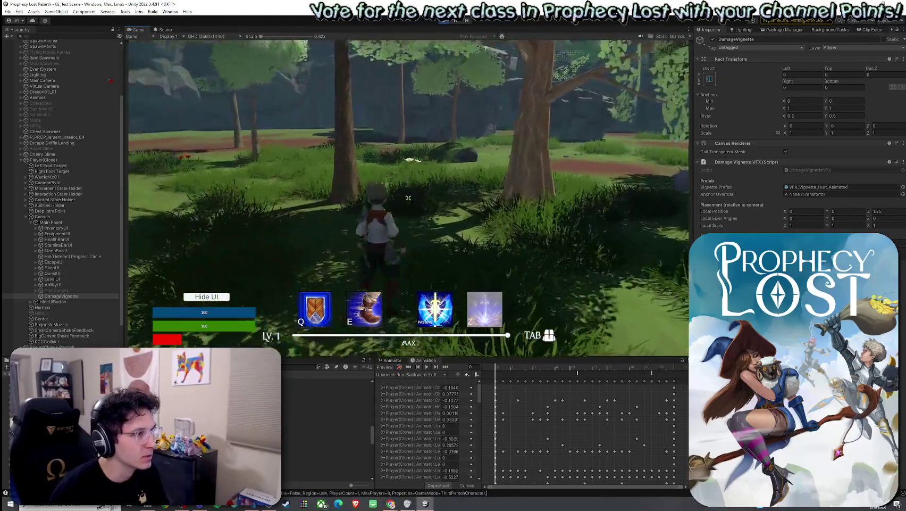
key(w)
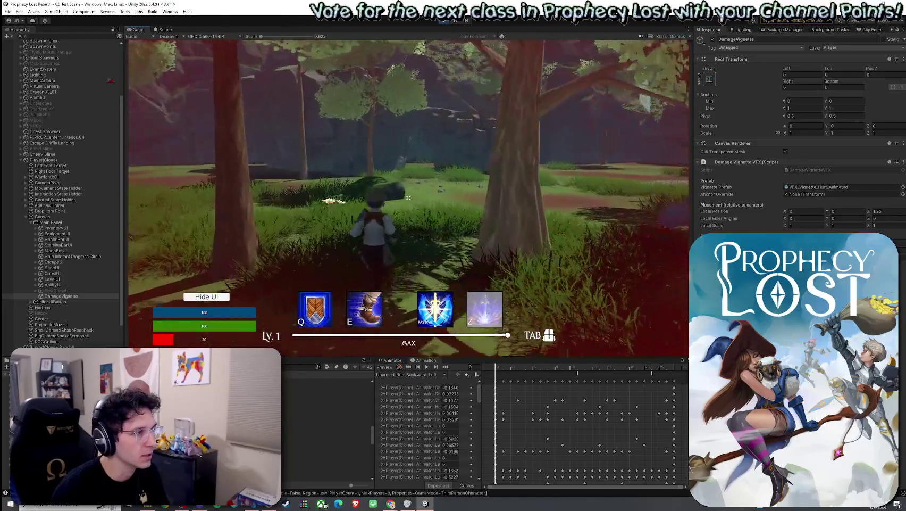
key(w)
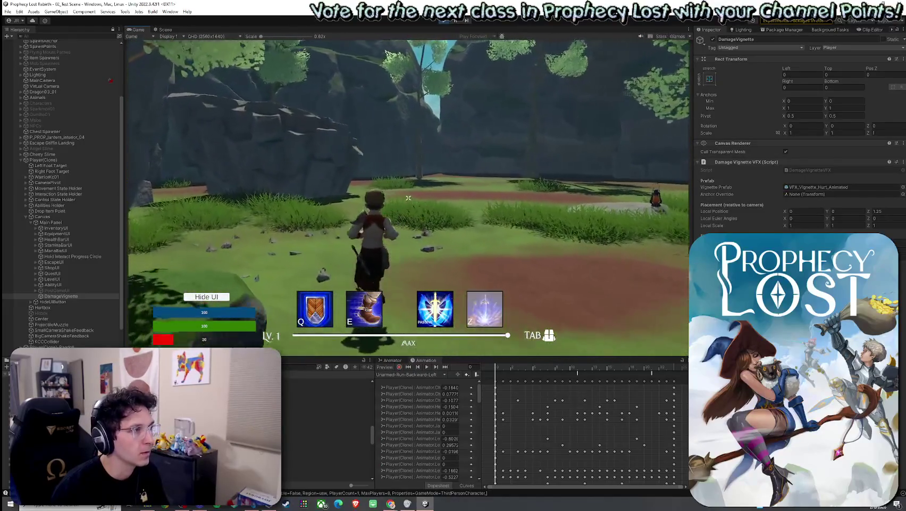
key(w)
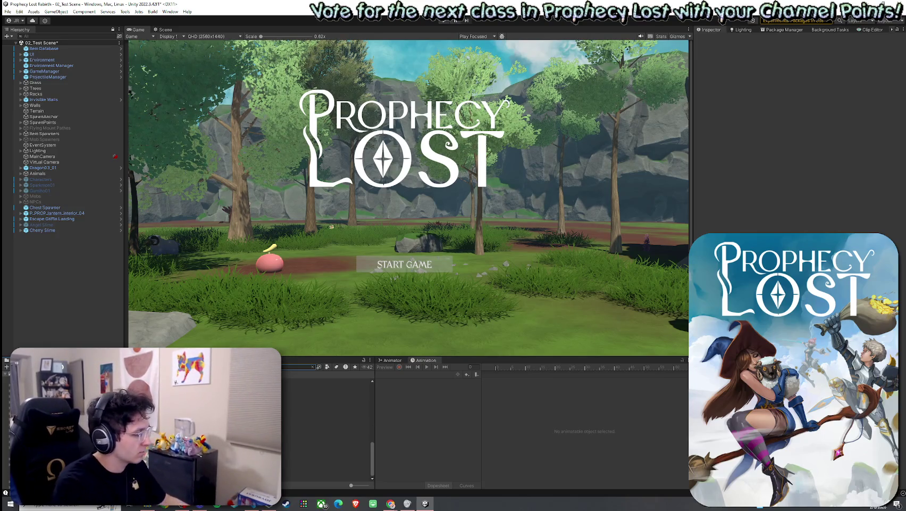
Step: Open the Player prefab from Player Prefabs and select its DamageVignette object
click(319, 381)
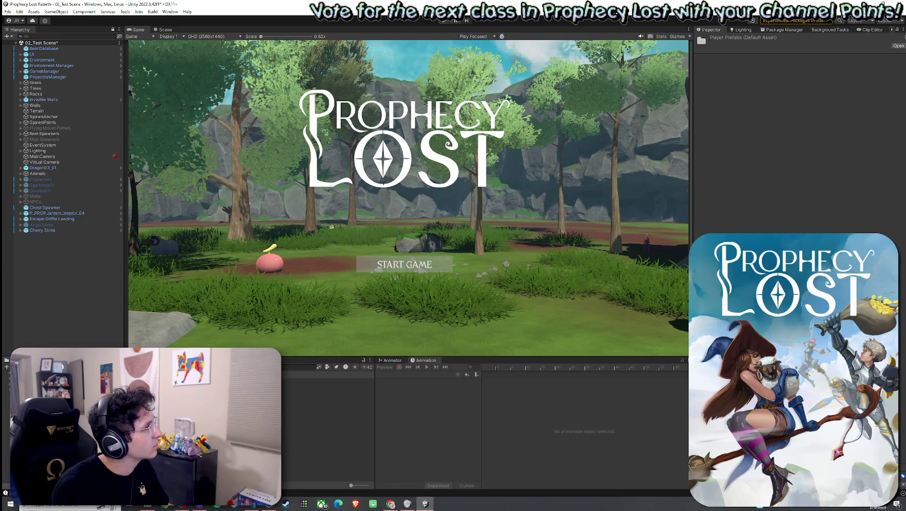
double_click(319, 381)
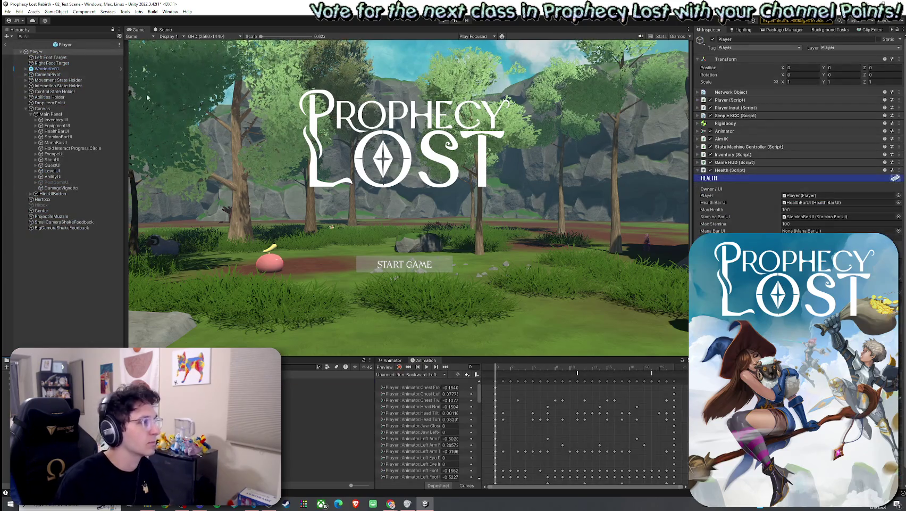
click(61, 188)
Step: Open the VFX_Vignette_Hurt_Animated prefab referenced in the Damage Vignette settings
click(767, 222)
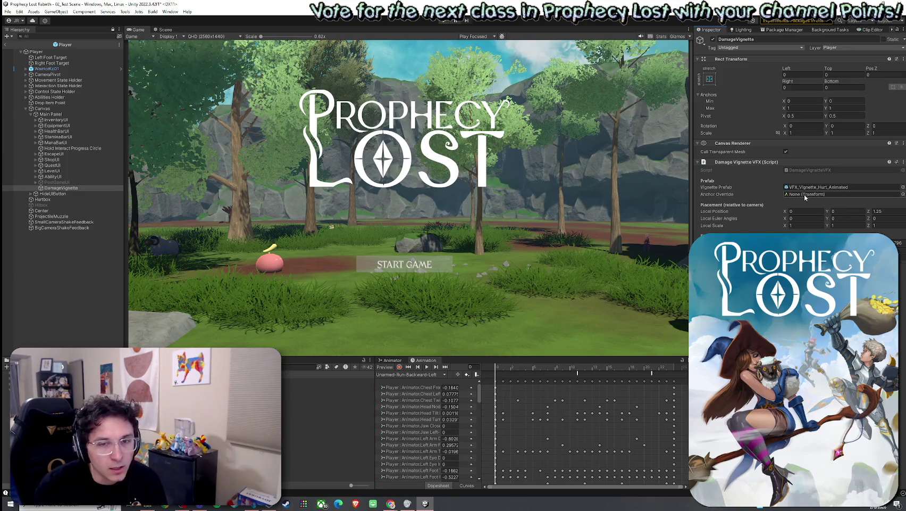
click(8, 11)
click(8, 11)
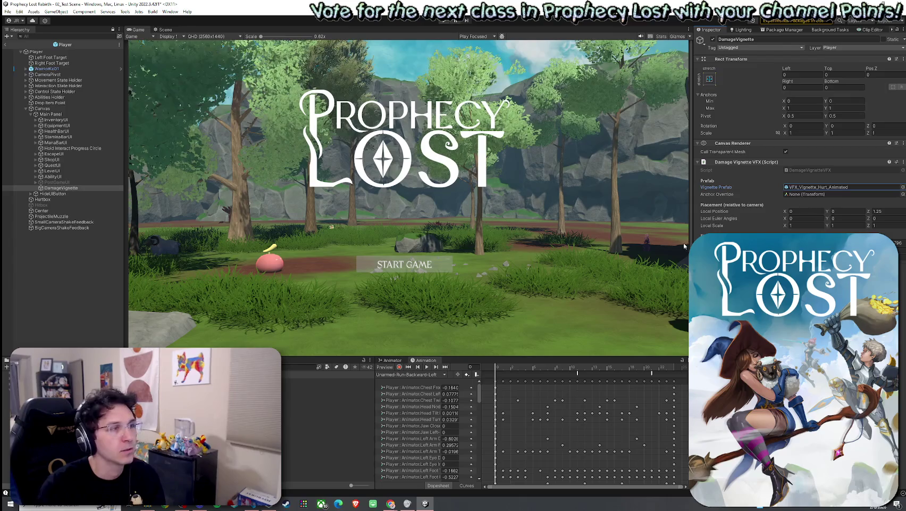
double_click(819, 186)
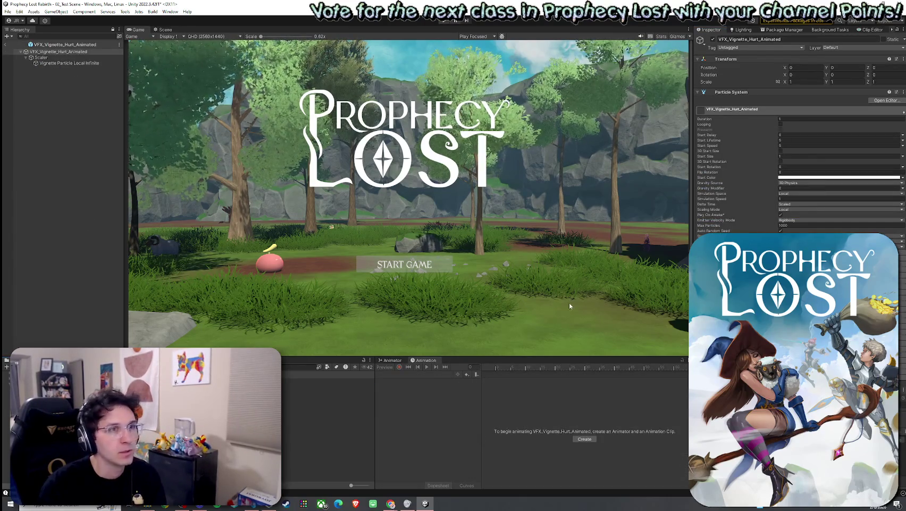
Step: Select Vignette Particle Local Infinite and preview its red vignette effect in the Scene view
click(88, 63)
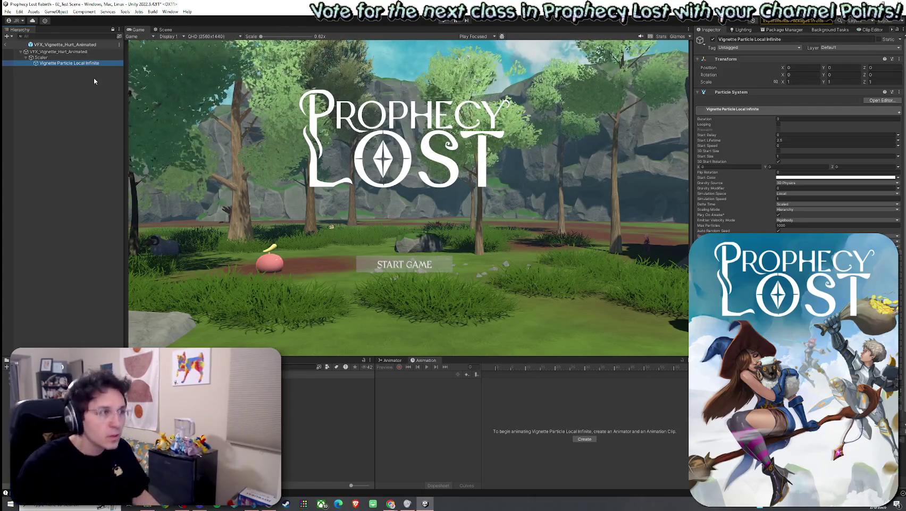
click(166, 29)
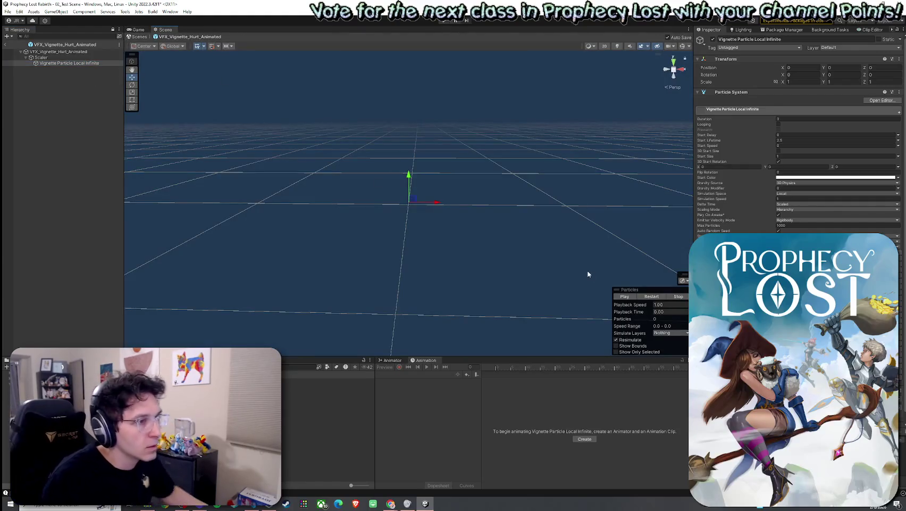
click(648, 296)
drag(431, 250, 446, 186)
click(657, 298)
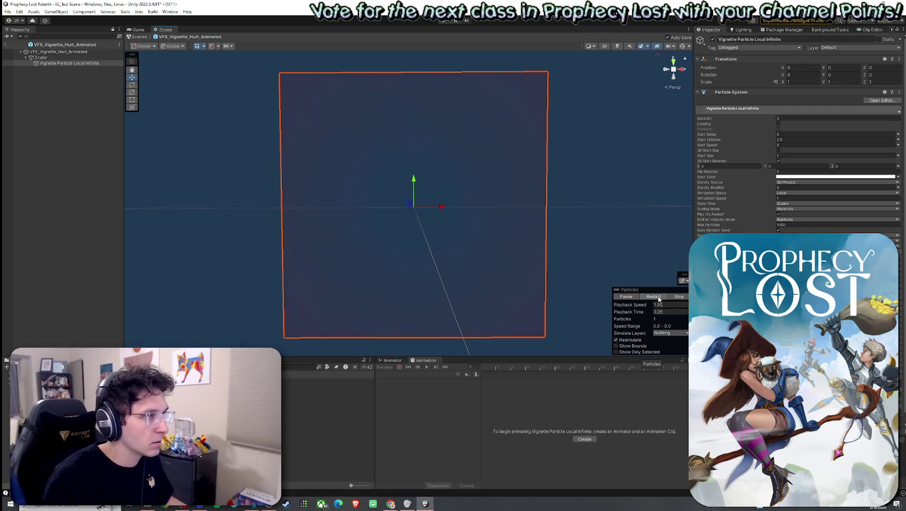
click(659, 298)
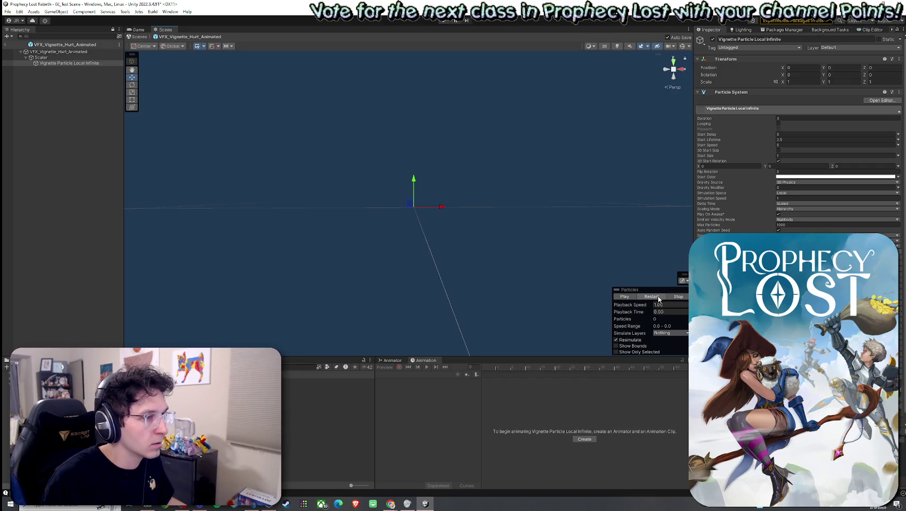
Step: Set the root VFX_Vignette_Hurt_Animated Duration to 1000 and preview the effect
click(74, 53)
click(788, 118)
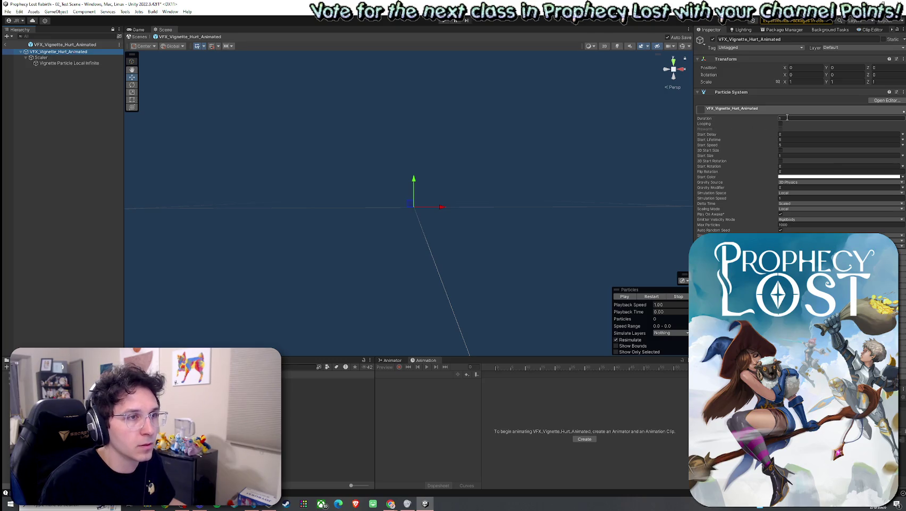
text(1000)
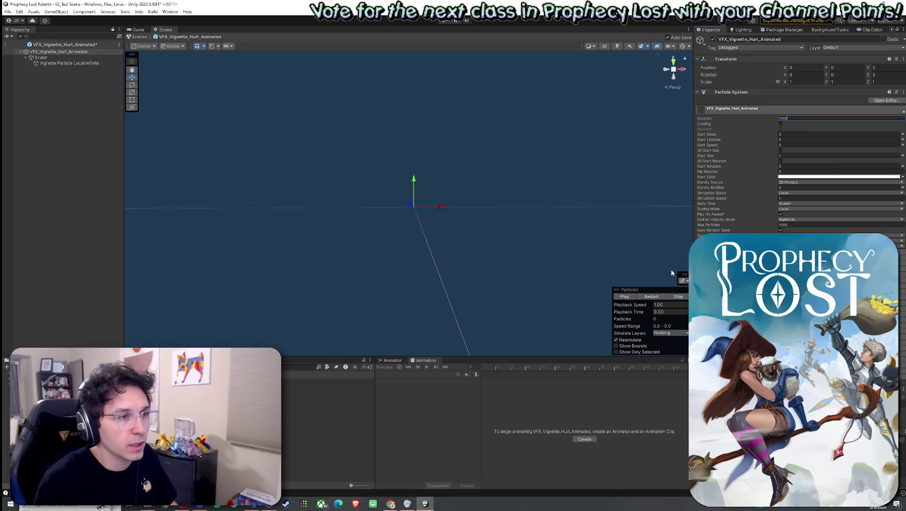
click(650, 297)
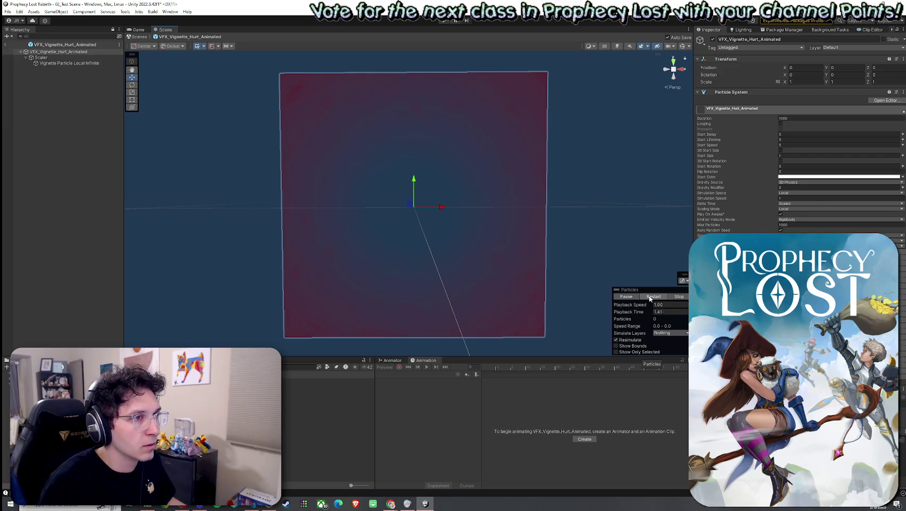
Step: Return the root Duration to 1 and set Start Lifetime to 5, replaying the preview
click(786, 118)
text(1)
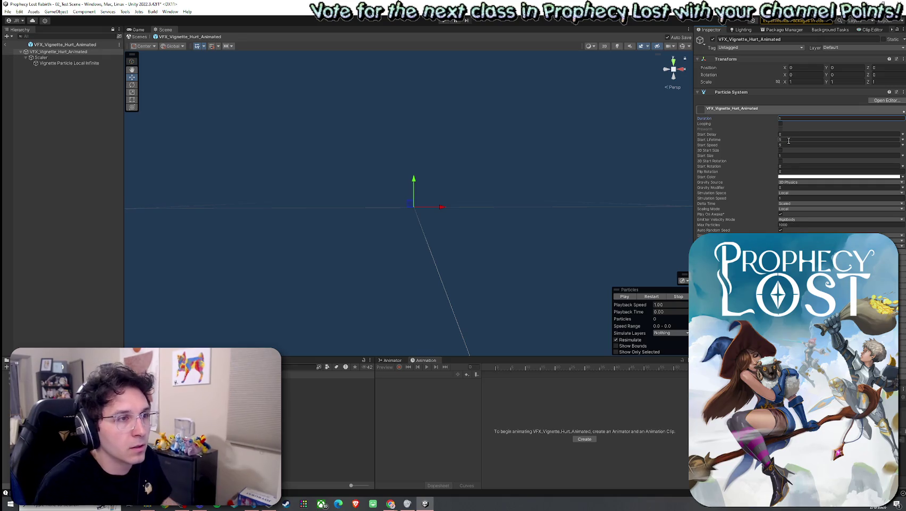
click(787, 140)
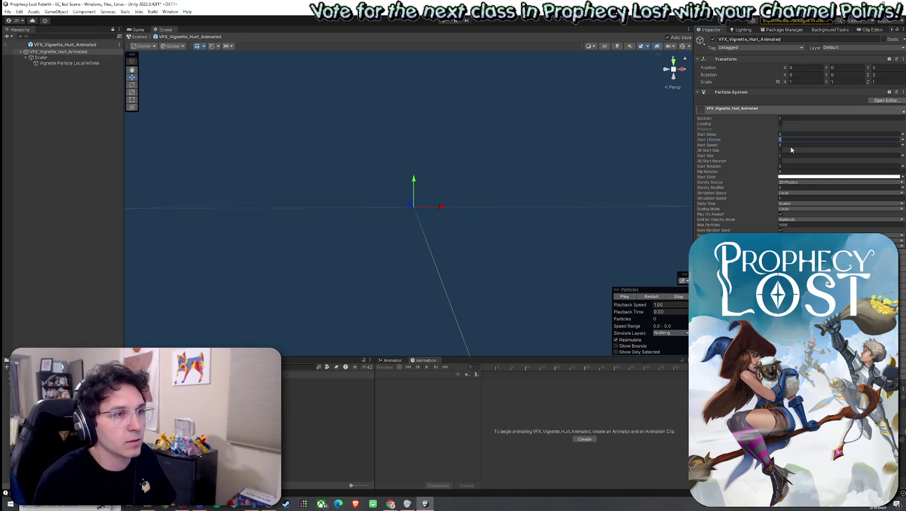
click(652, 297)
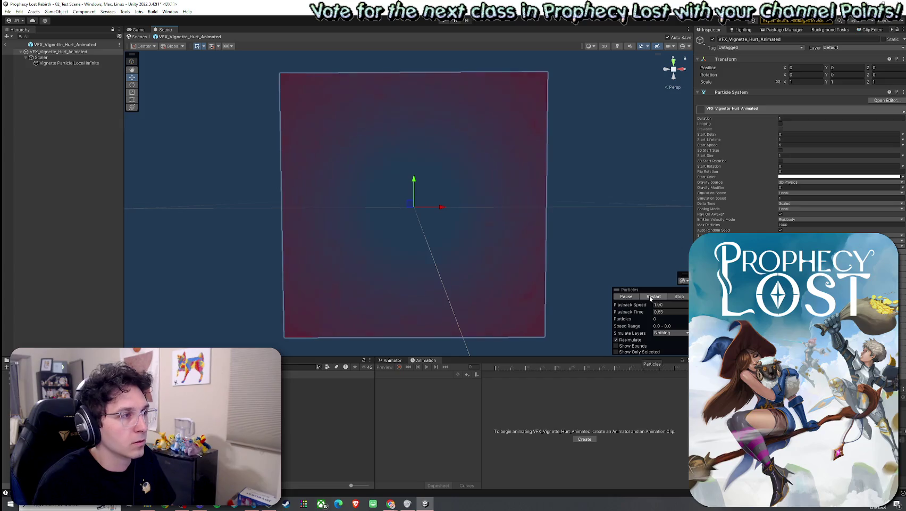
click(790, 139)
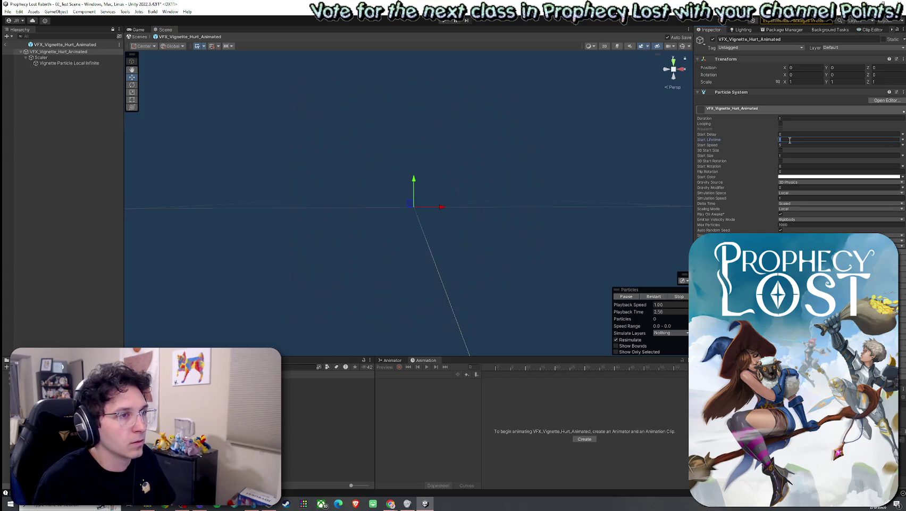
text(5)
key(Return)
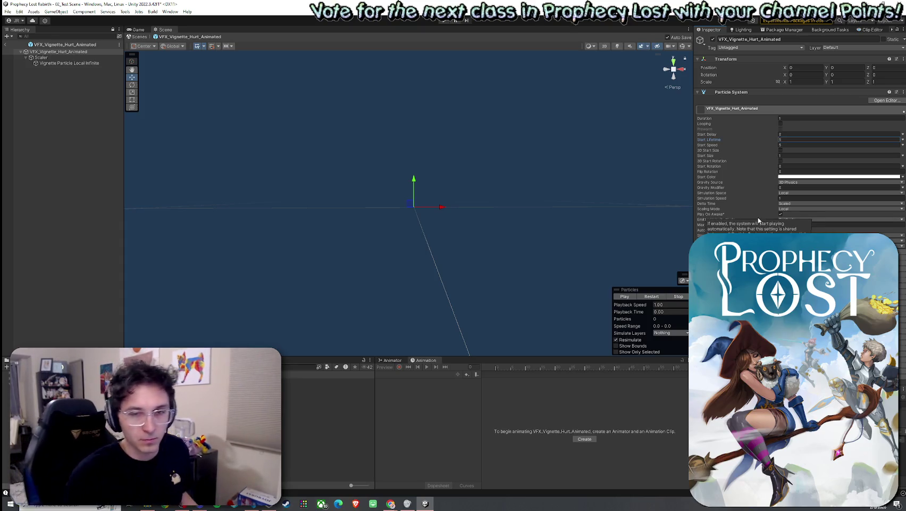
click(69, 63)
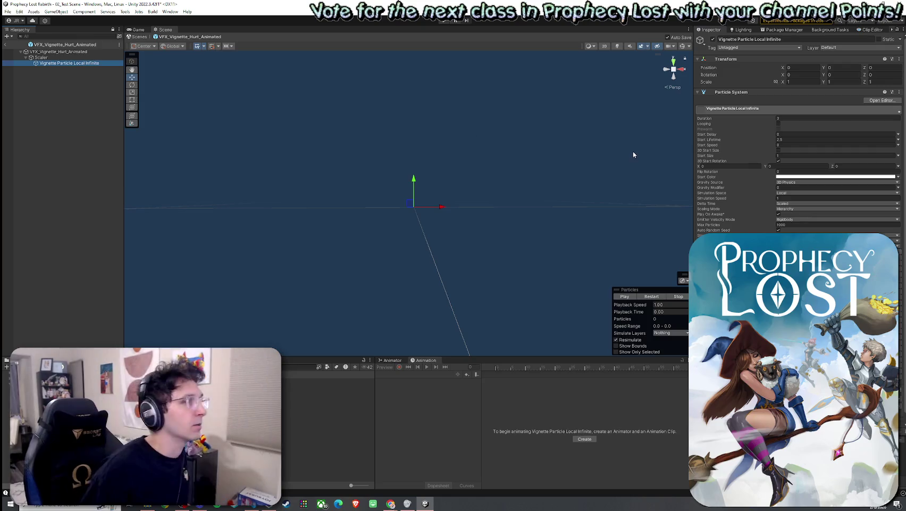
Step: Set the child system's Duration to 300, then 3, and Start Lifetime to 500, then save
click(803, 118)
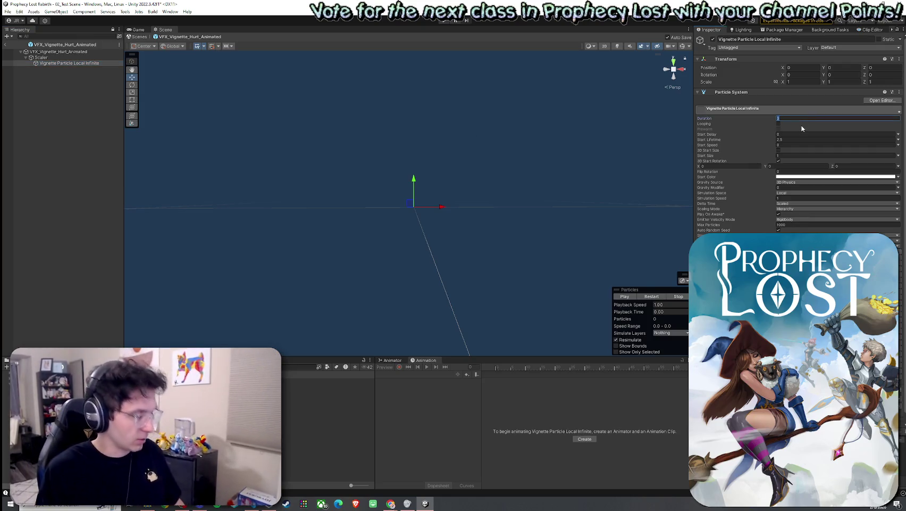
text(300)
key(Return)
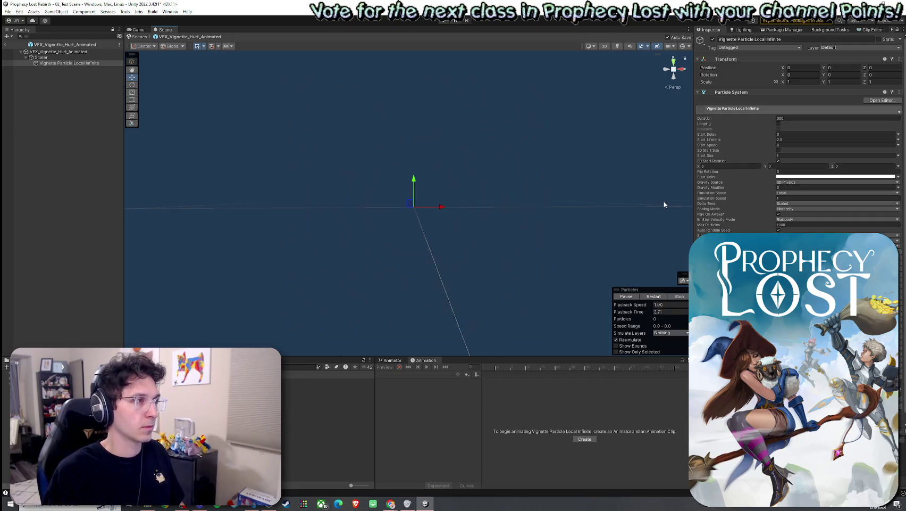
click(777, 119)
click(790, 139)
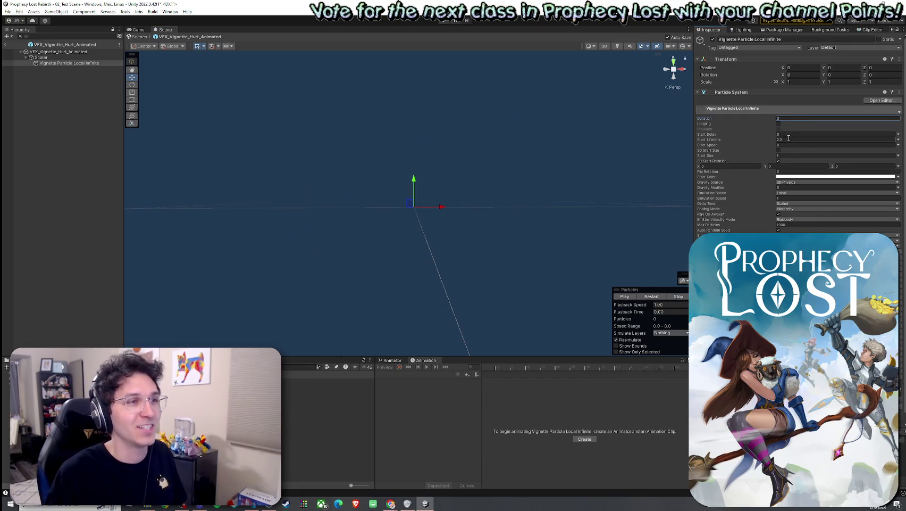
text(500)
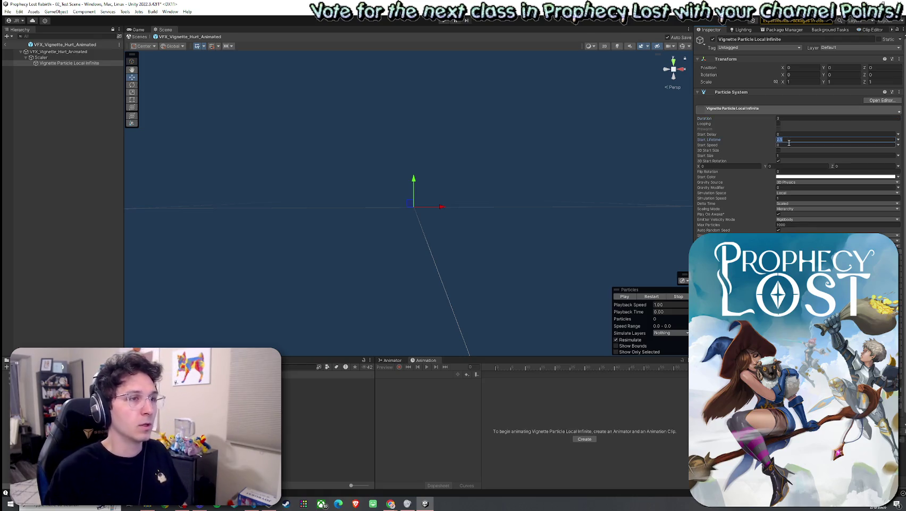
key(ctrl+s)
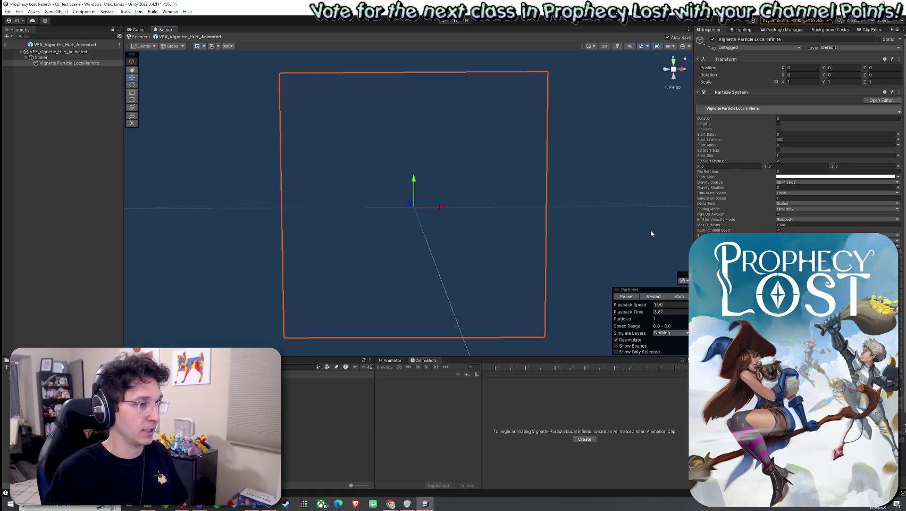
Step: Try Start Lifetime 2 and then 1, replaying the red vignette flash each time
double_click(784, 139)
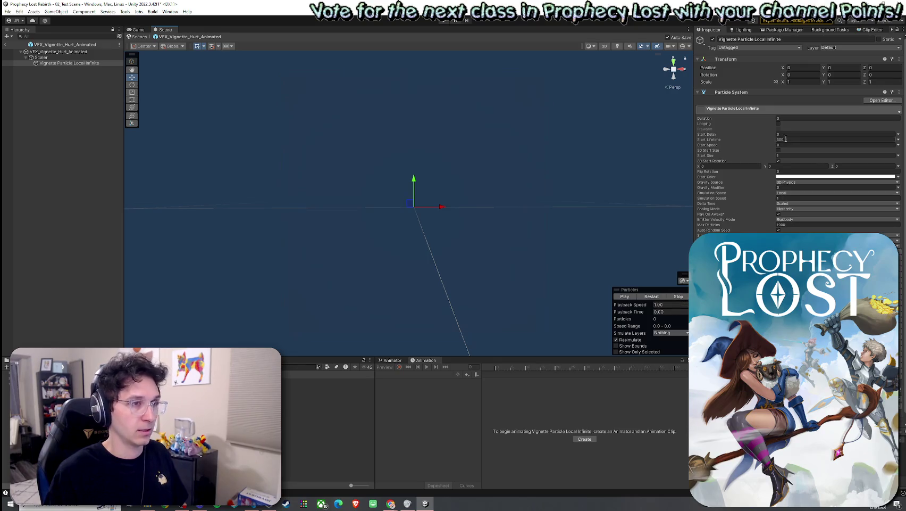
text(2)
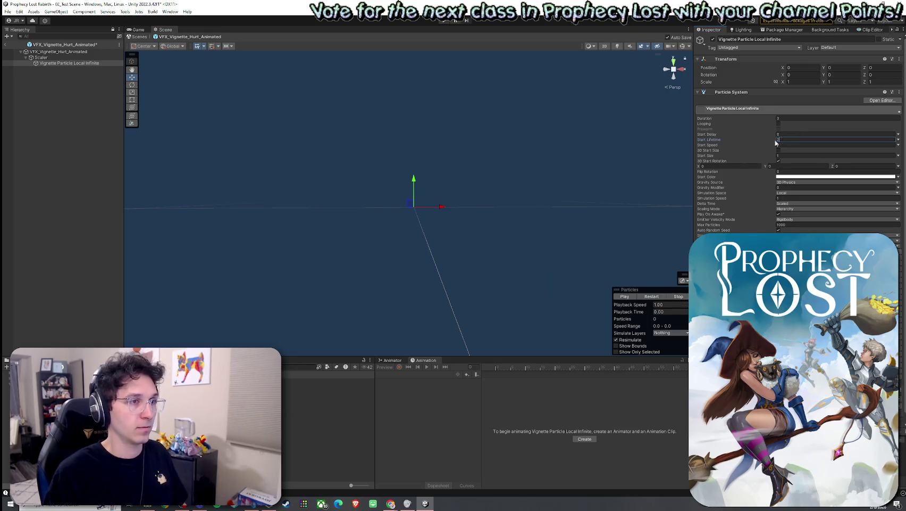
click(661, 299)
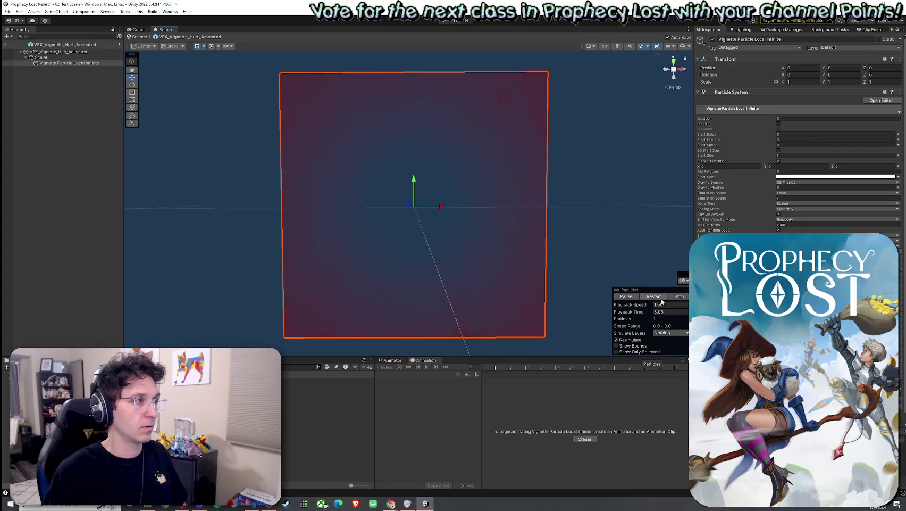
text(01)
key(Return)
click(658, 296)
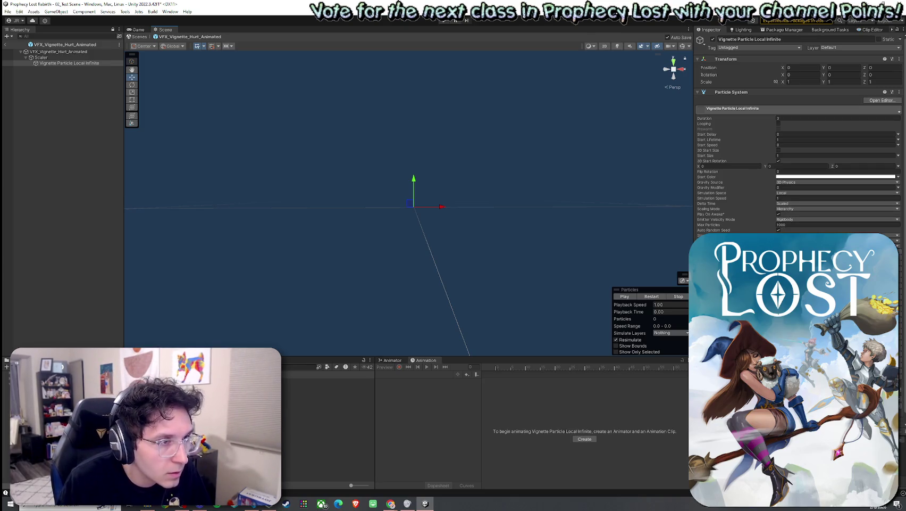
click(835, 139)
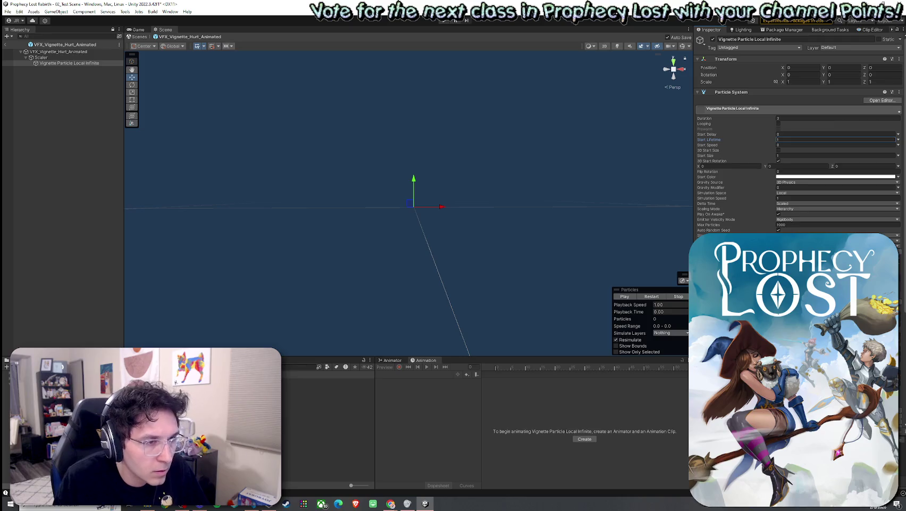
Step: Look through the Emission and Shape modules, then enter 4 as the Start Lifetime
scroll(798, 138, down, 5)
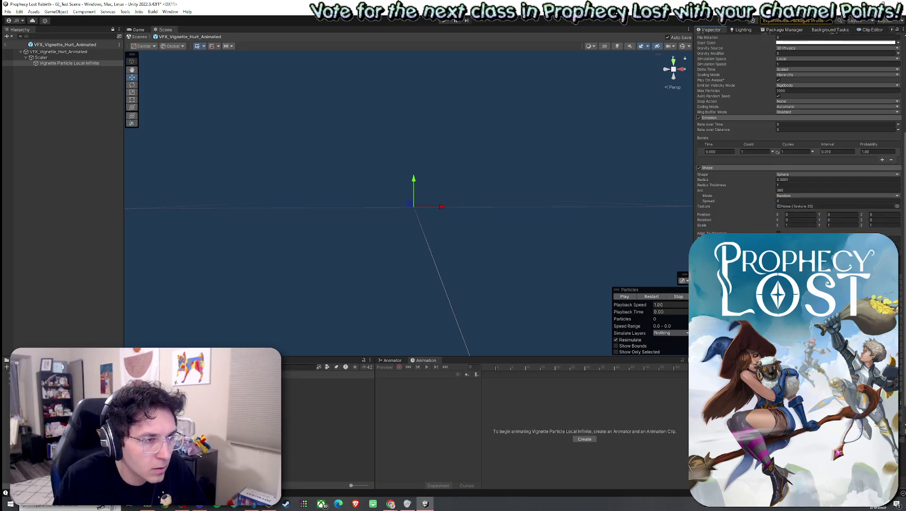
scroll(798, 138, down, 4)
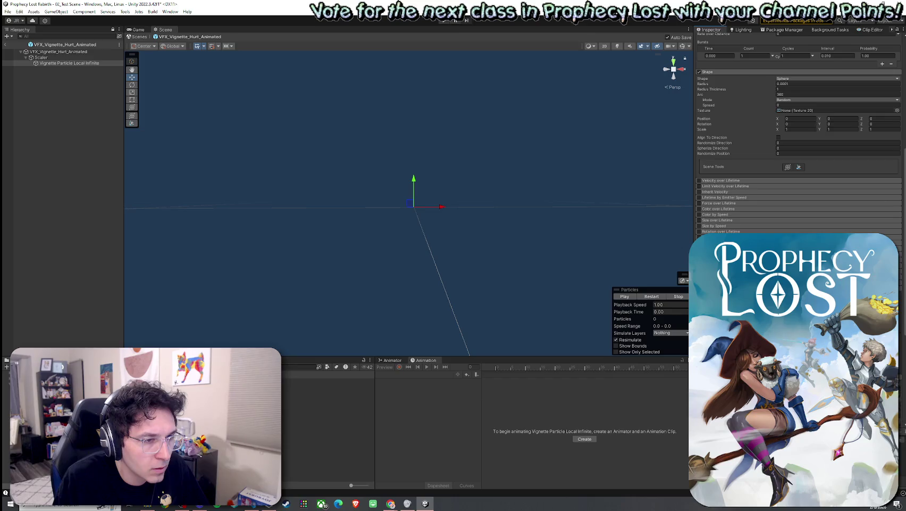
scroll(797, 138, up, 9)
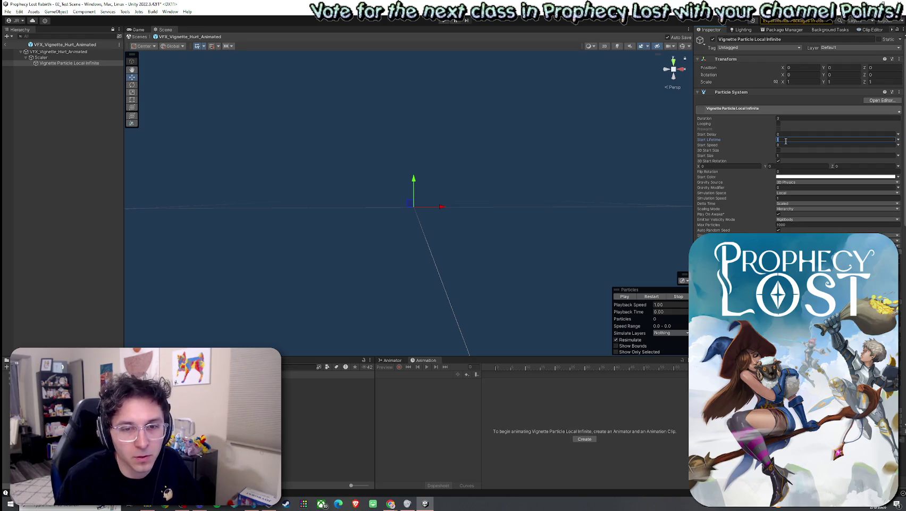
text(4)
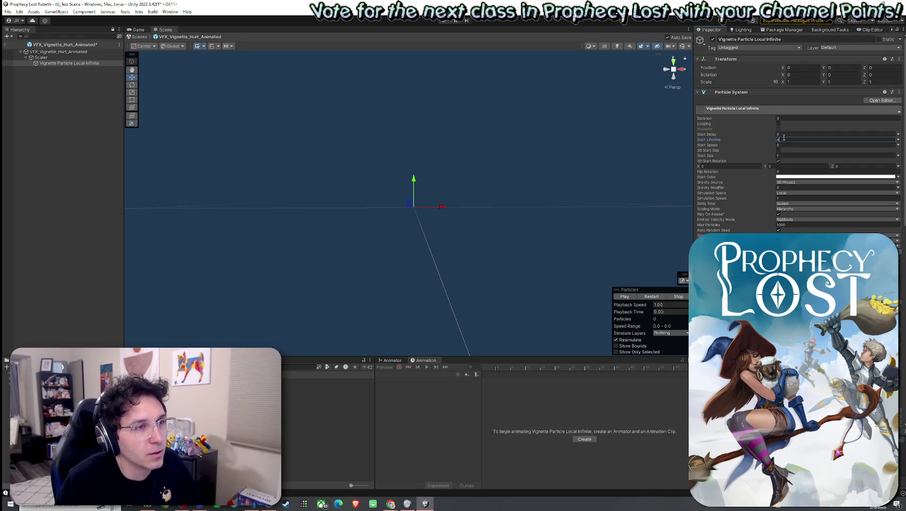
Step: Apply Start Lifetime 4, then 1, set Start Speed to 0, and replay the red flash
click(625, 296)
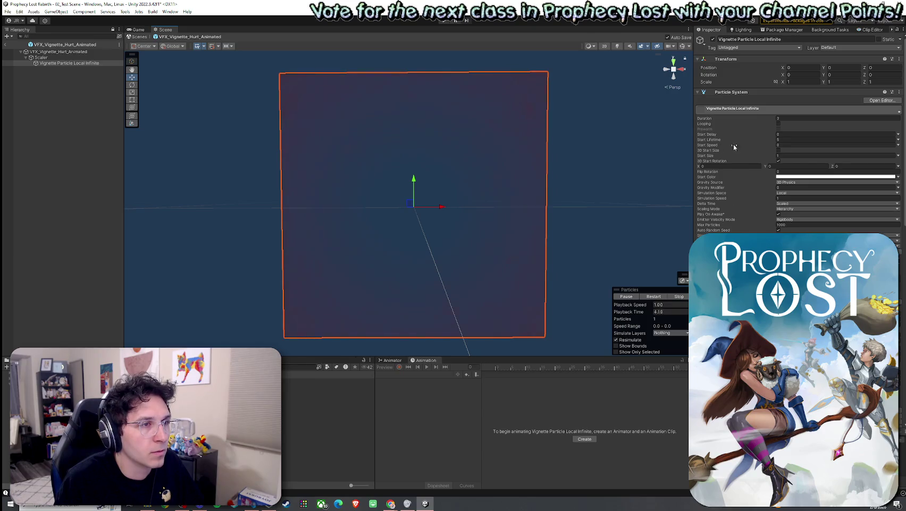
click(782, 139)
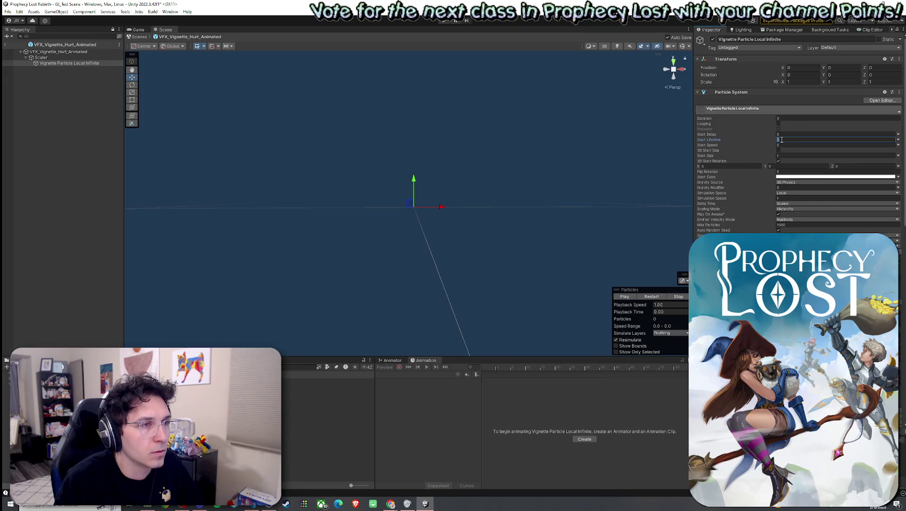
click(651, 296)
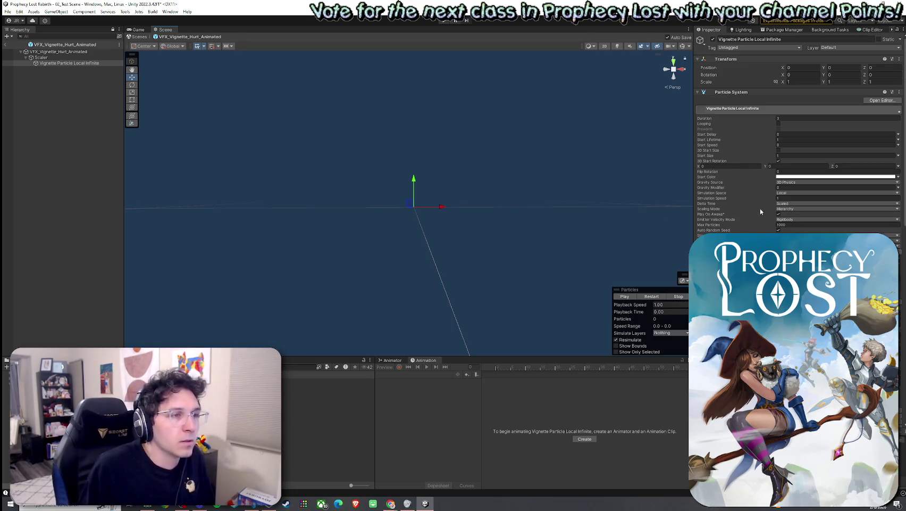
click(784, 145)
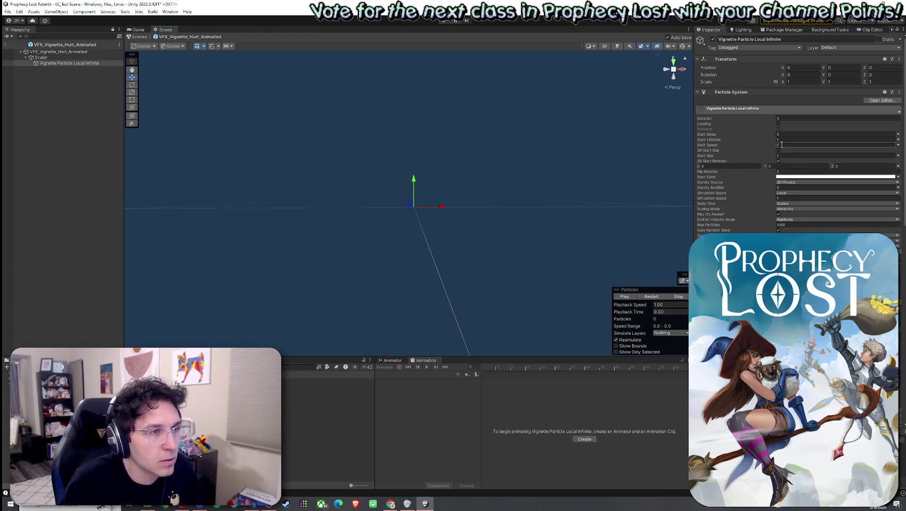
key(Return)
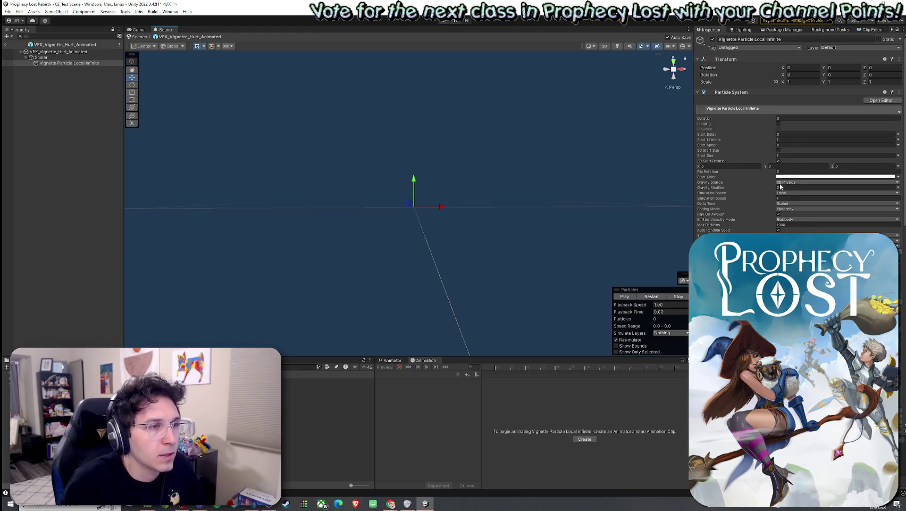
click(784, 139)
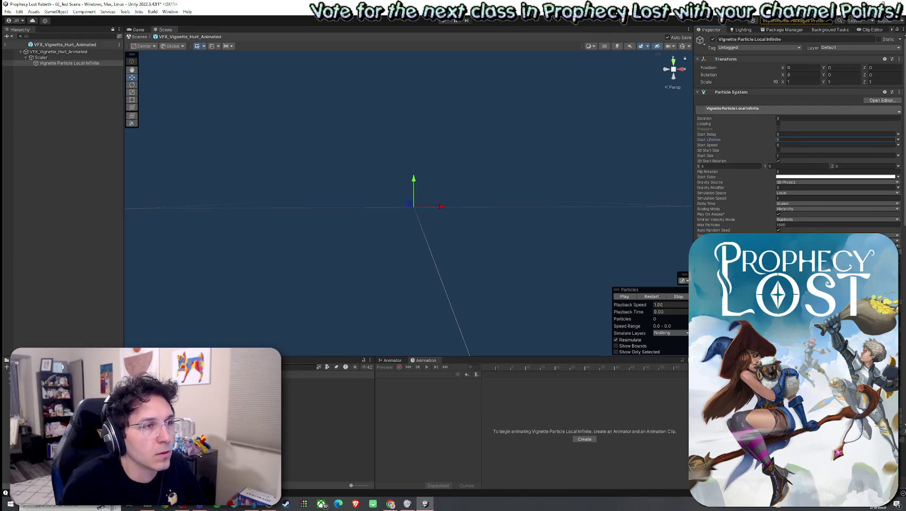
click(635, 297)
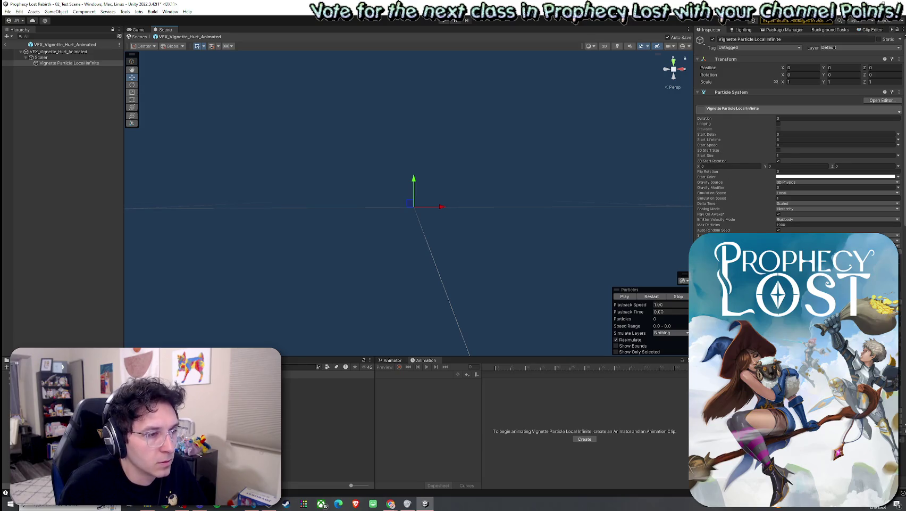
scroll(798, 144, down, 10)
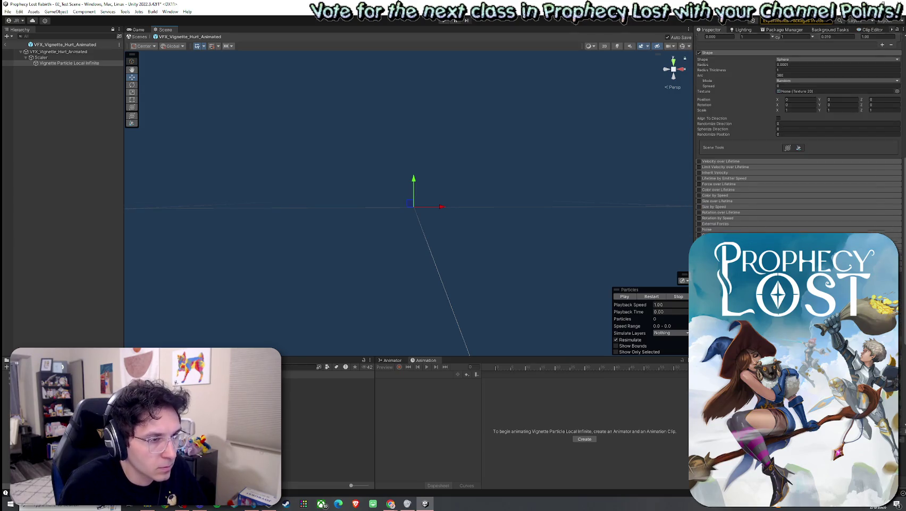
scroll(798, 143, down, 5)
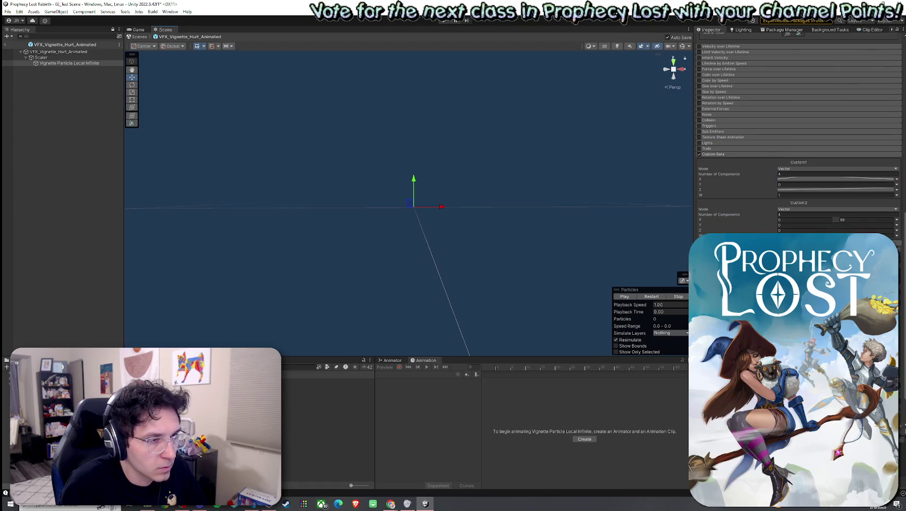
scroll(798, 144, down, 2)
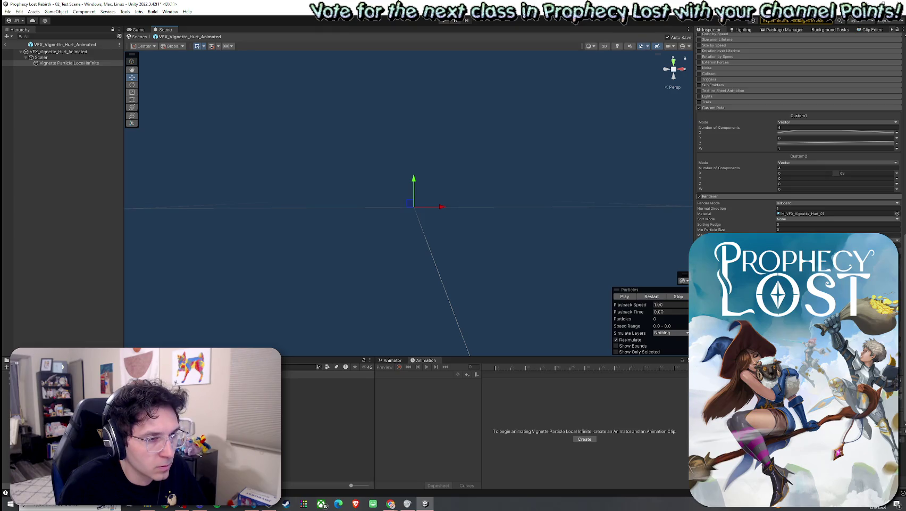
scroll(798, 143, up, 17)
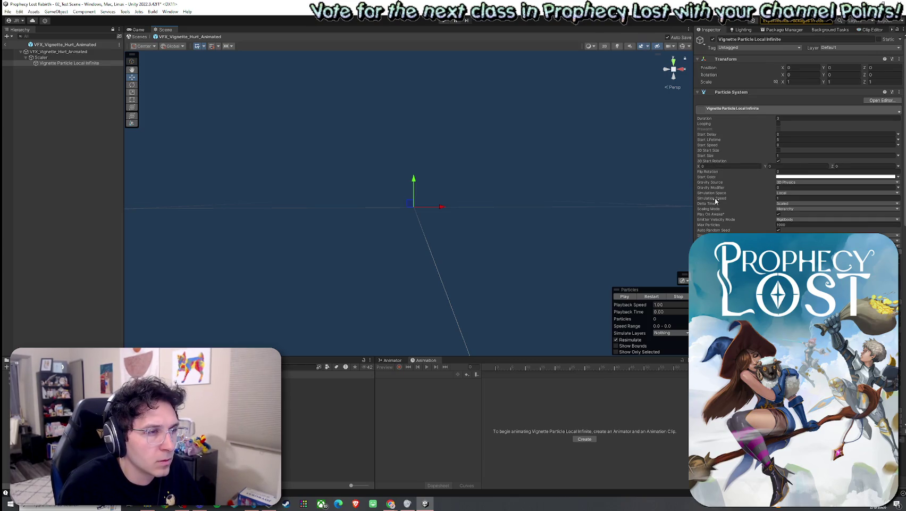
click(716, 198)
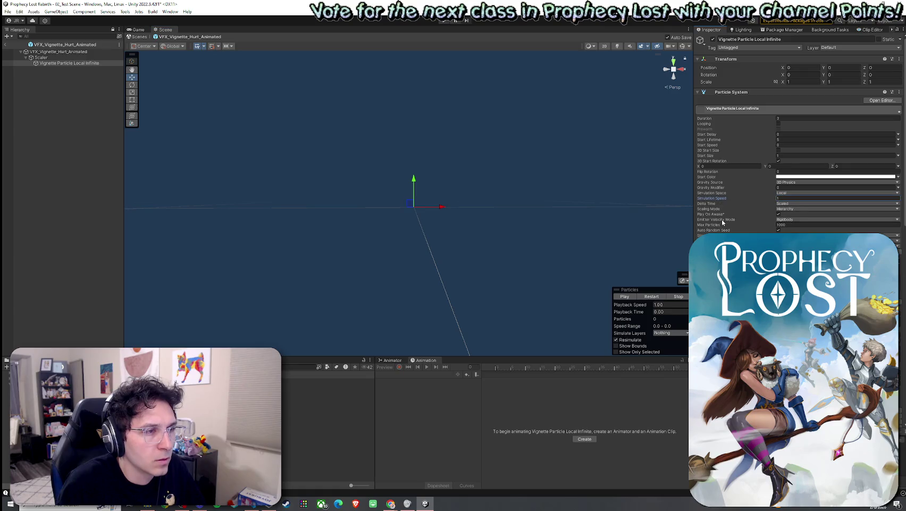
click(720, 220)
click(717, 225)
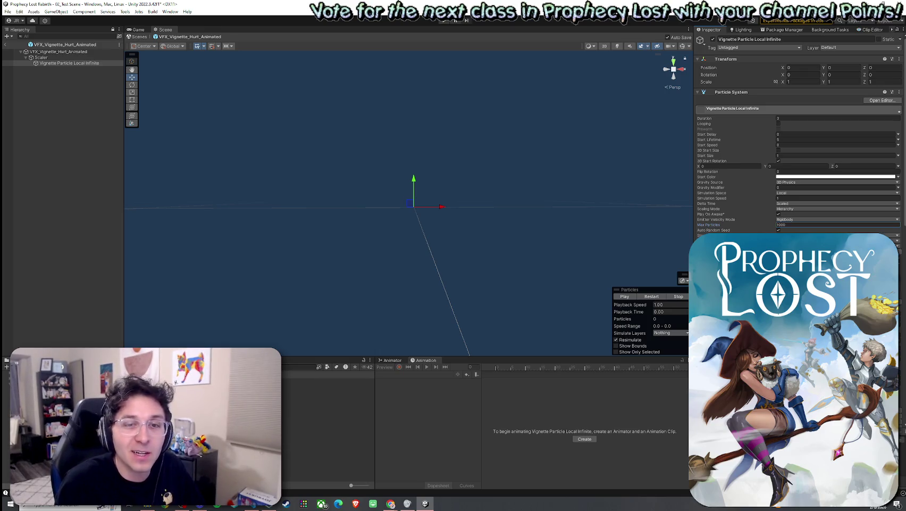
mouse_move(719, 213)
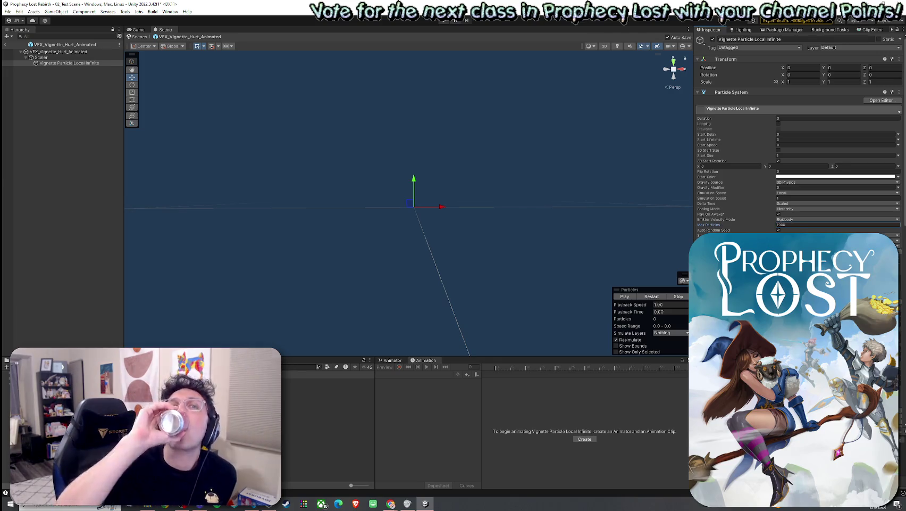
click(783, 136)
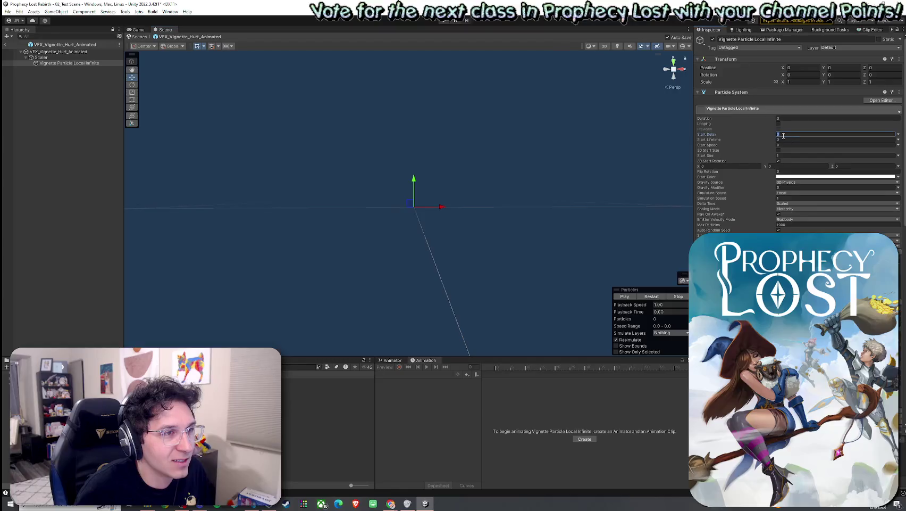
Step: Try a Start Delay of 1, then set it back to 0
text(1)
click(653, 296)
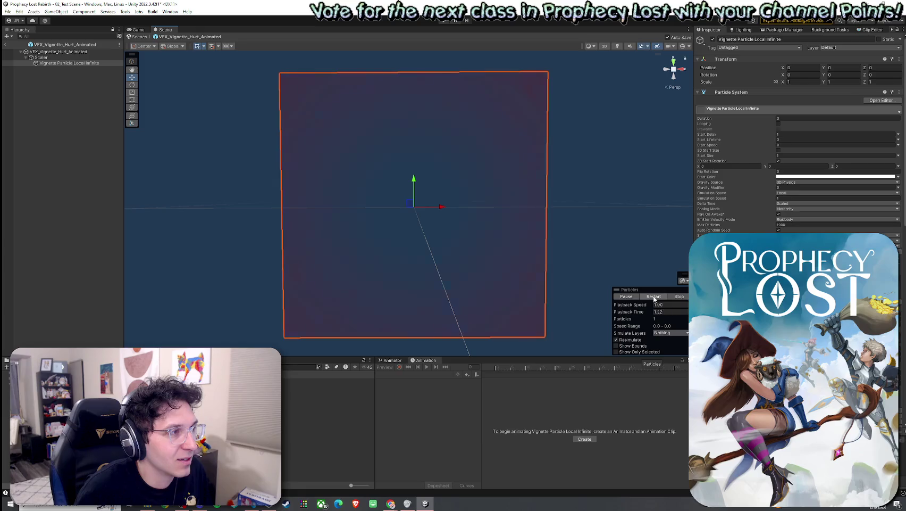
click(785, 136)
text(0)
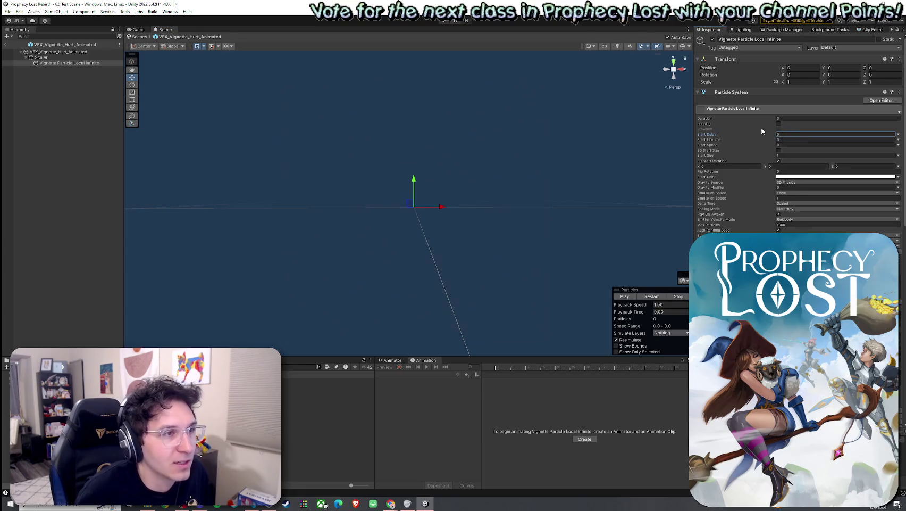
key(Tab)
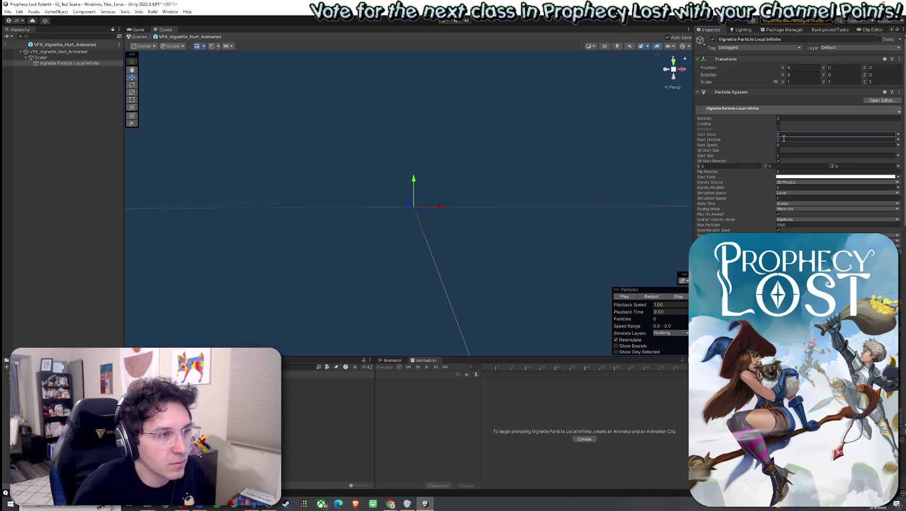
Step: Set Duration to 5 and replay the vignette preview twice
click(784, 118)
text(5)
click(654, 297)
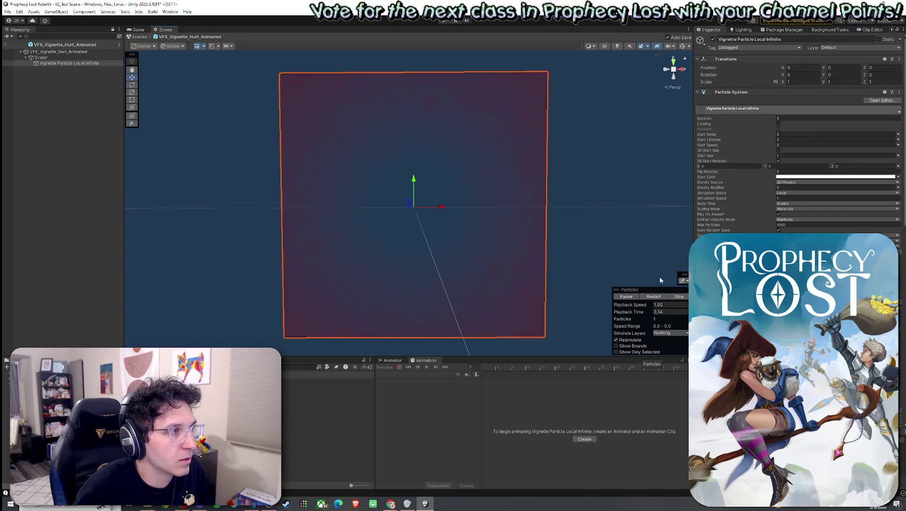
click(654, 298)
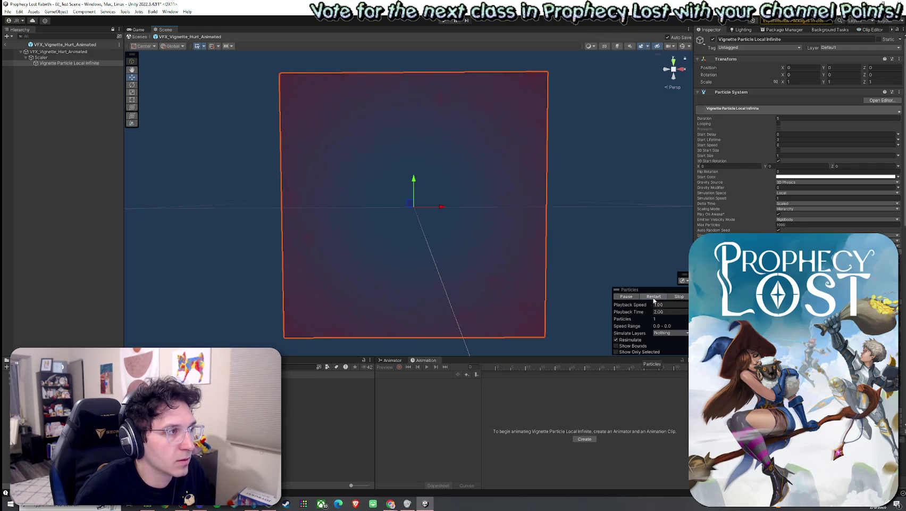
click(654, 299)
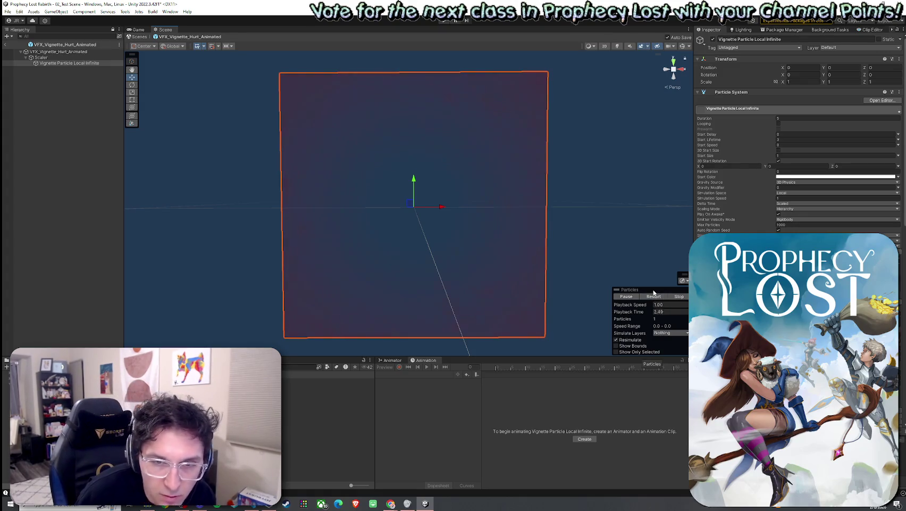
click(781, 118)
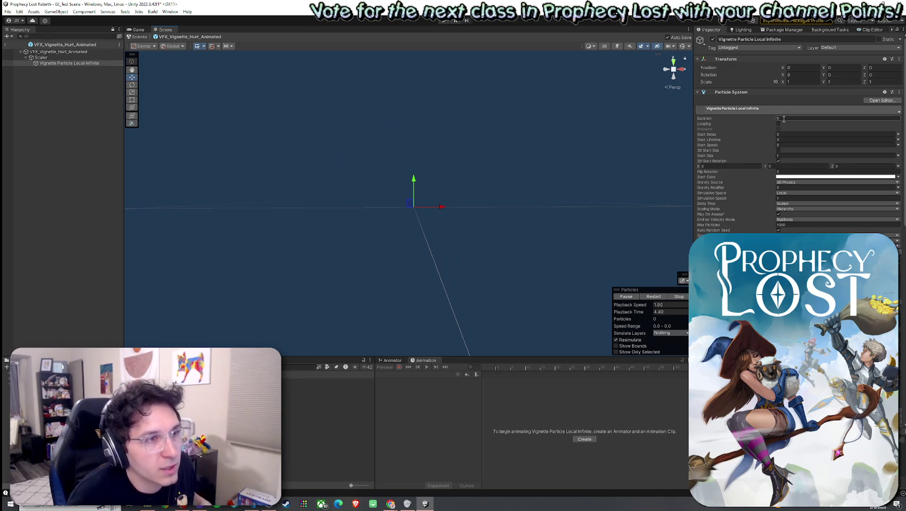
Step: Set Duration to 4 and Start Lifetime to 2, then replay the vignette
text(4)
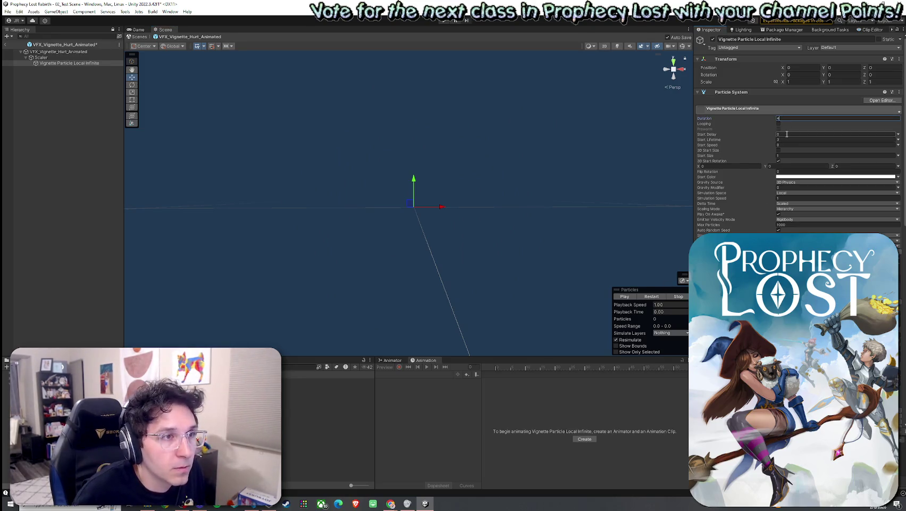
click(786, 139)
text(2)
click(657, 299)
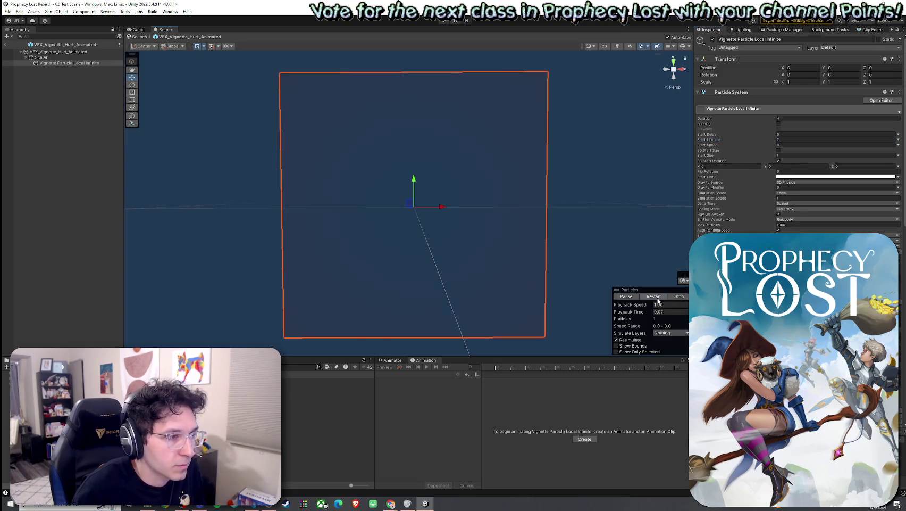
click(657, 299)
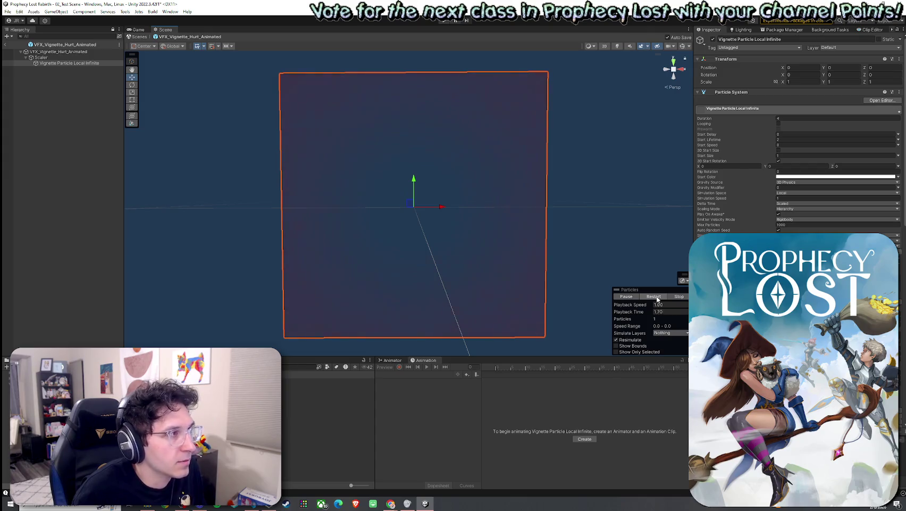
Step: Toggle Looping, set Duration to 5, and replay the vignette effect several times
click(785, 124)
click(781, 118)
text(5)
click(654, 298)
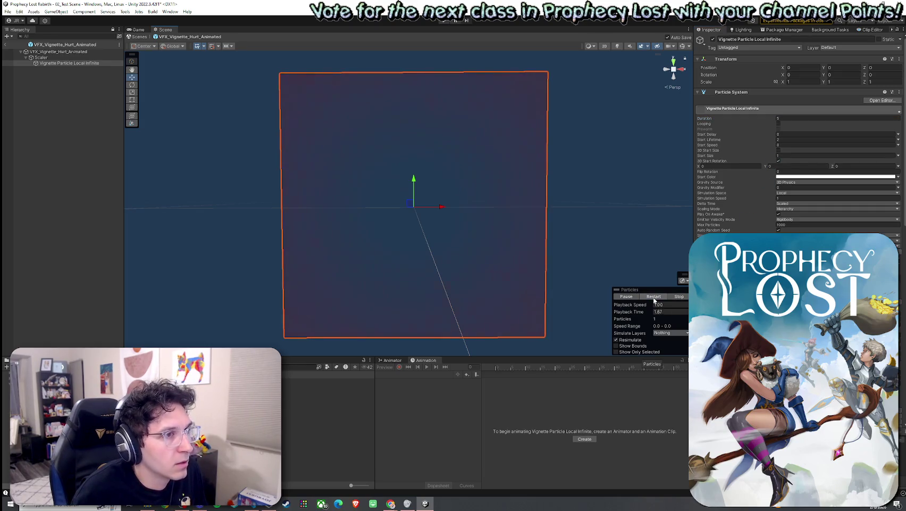
click(654, 296)
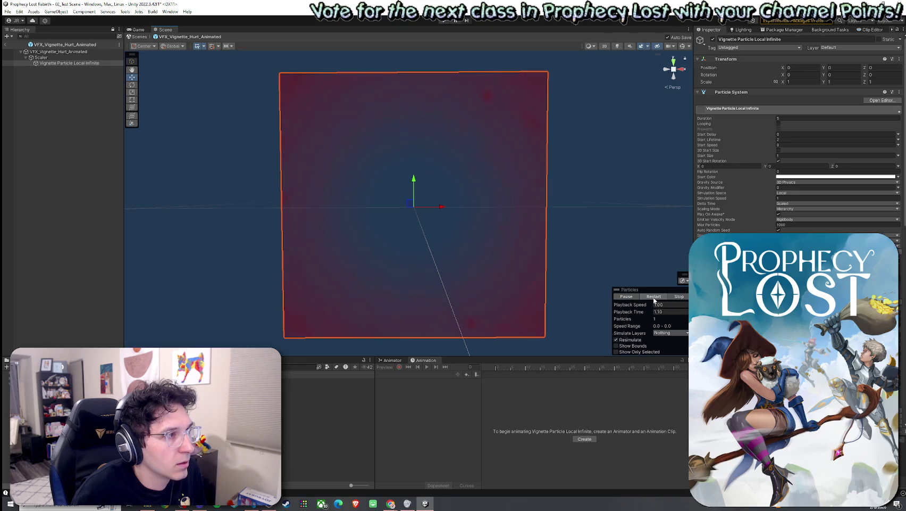
click(654, 297)
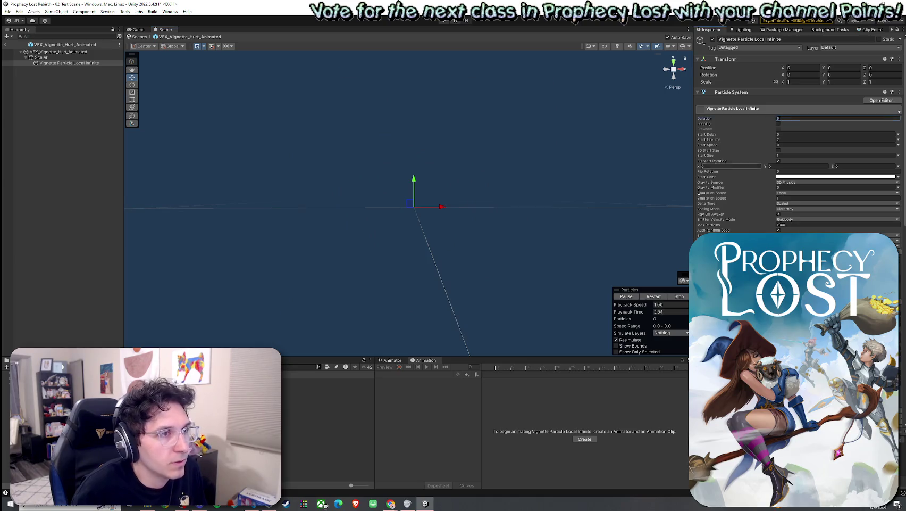
click(667, 297)
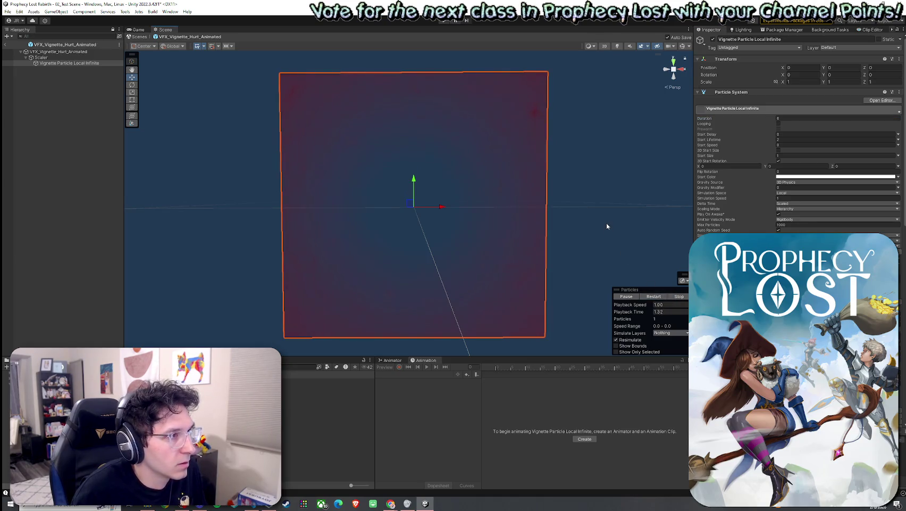
click(654, 297)
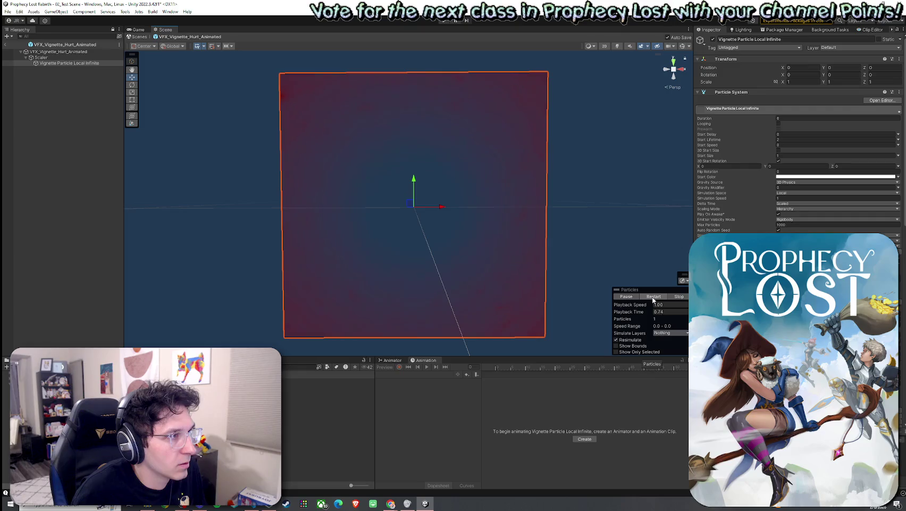
Step: Change Duration to 50 and save the scene with Ctrl+S
click(782, 118)
text(50)
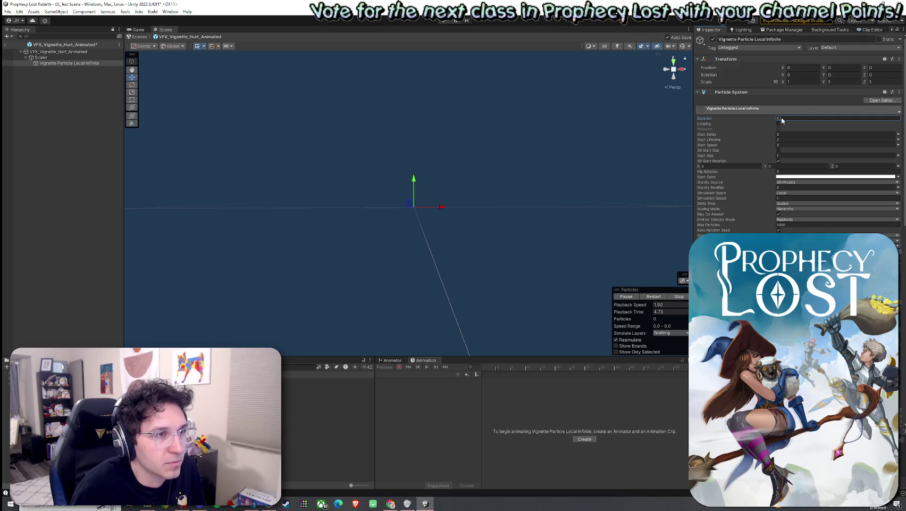
key(ctrl+s)
key(Return)
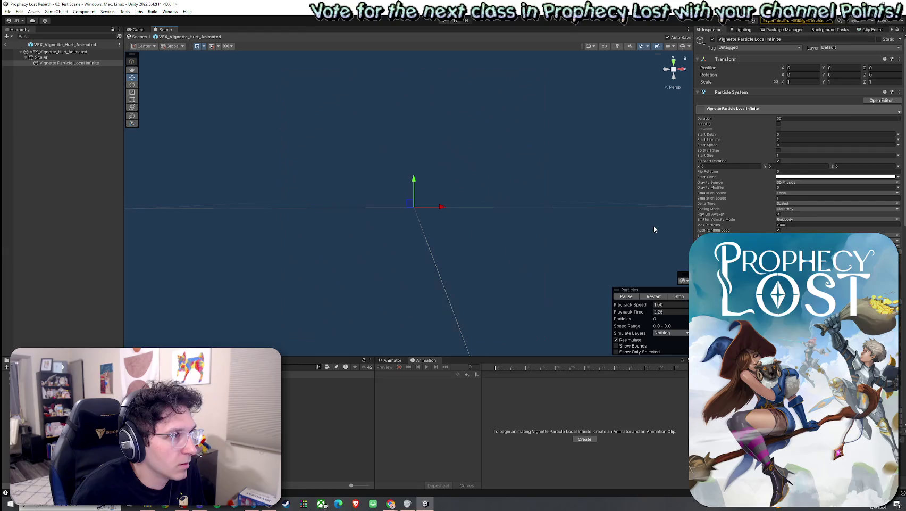
click(796, 119)
Step: Set Duration to 1 and Simulation Speed to 0.2, then back to 1, previewing each
text(1)
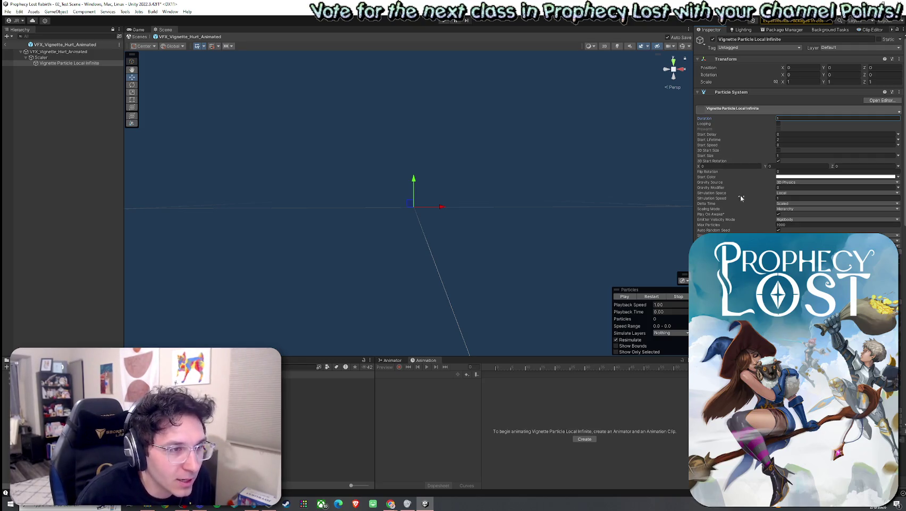
click(762, 200)
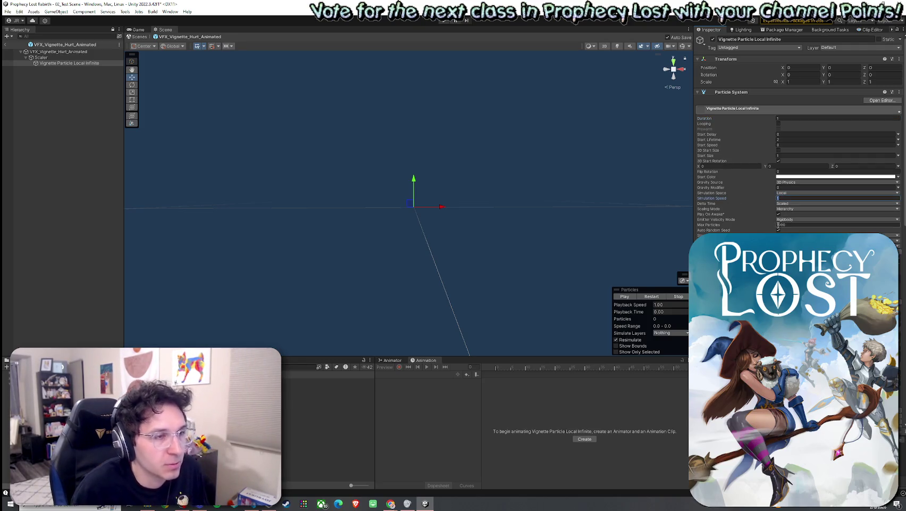
text(2)
click(650, 298)
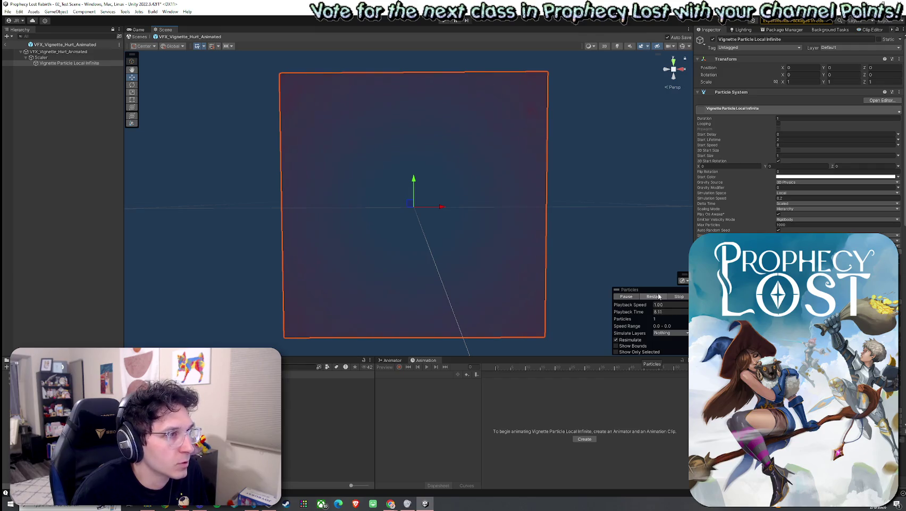
click(789, 198)
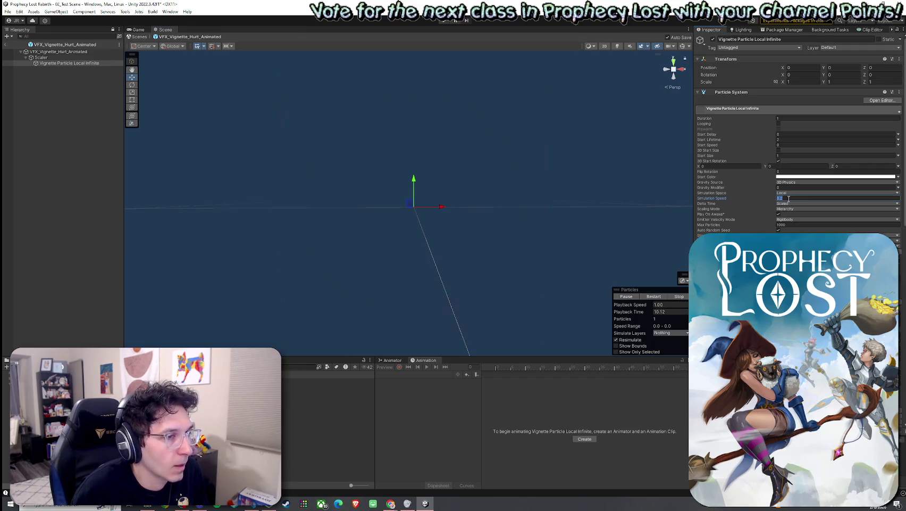
text(1)
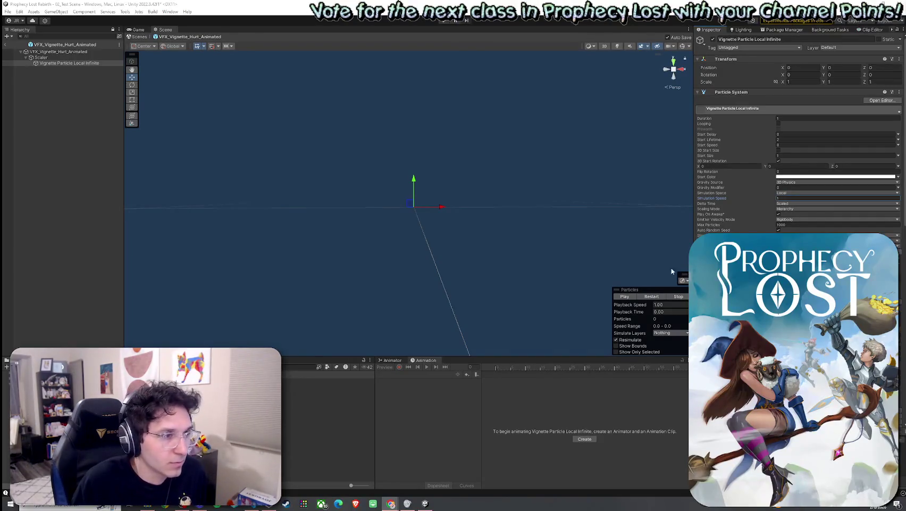
click(647, 297)
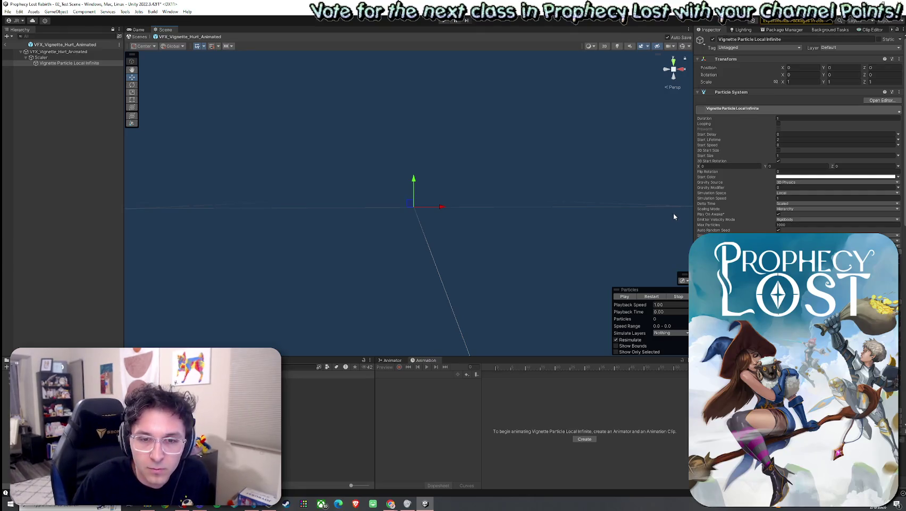
key(alt+Tab)
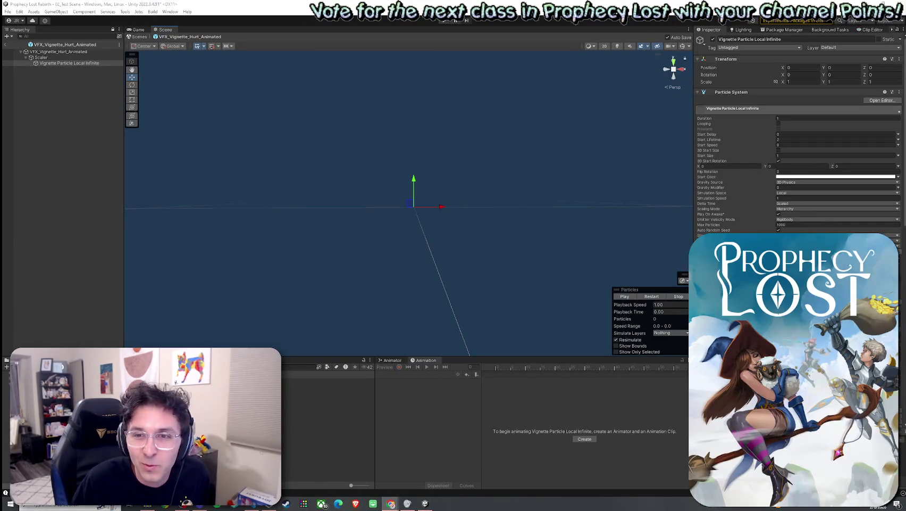
click(648, 298)
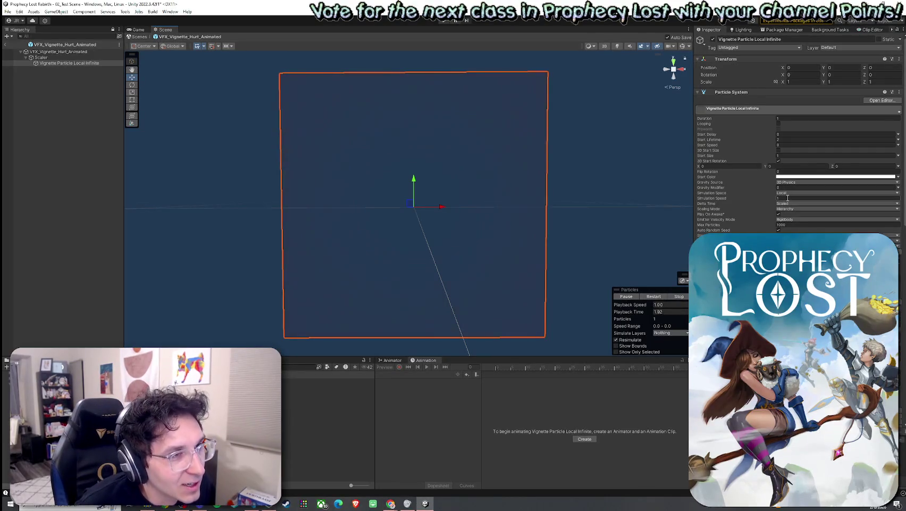
Step: Try Start Lifetime values of 2, 5 and 1, replaying the vignette after each
click(787, 140)
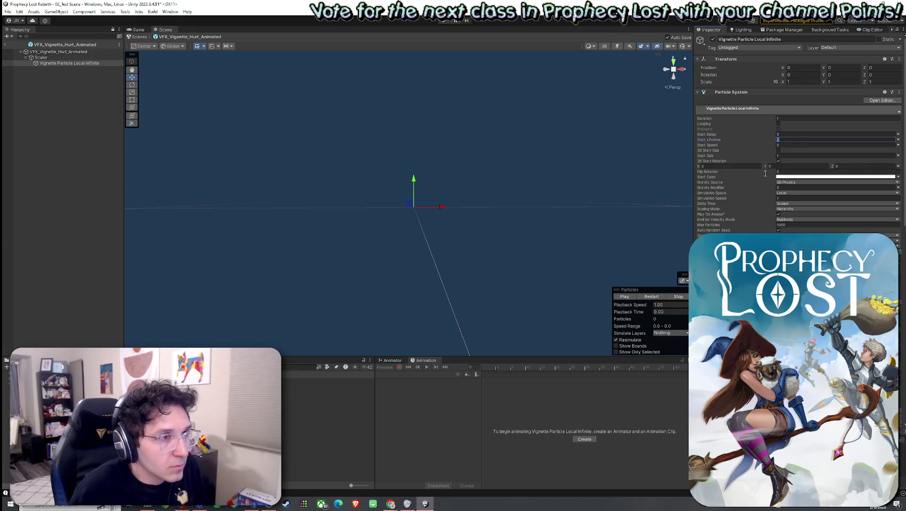
text(2)
key(Return)
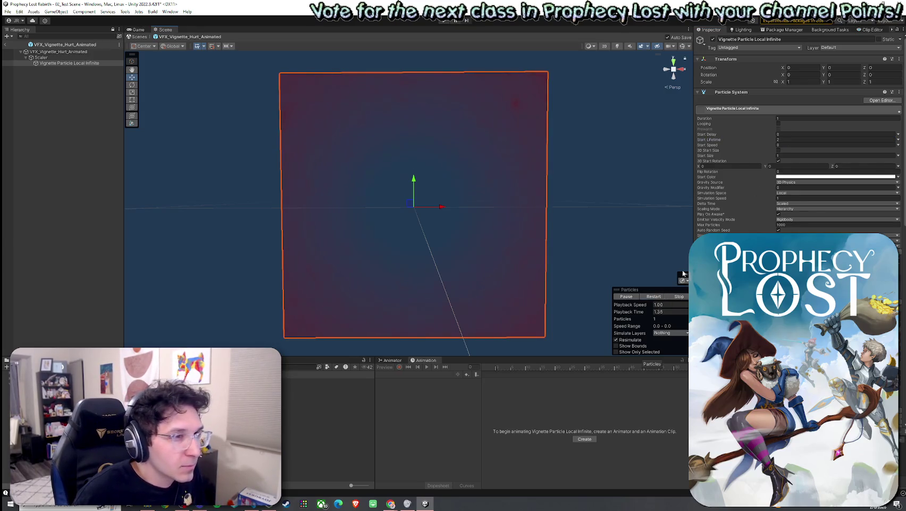
click(799, 197)
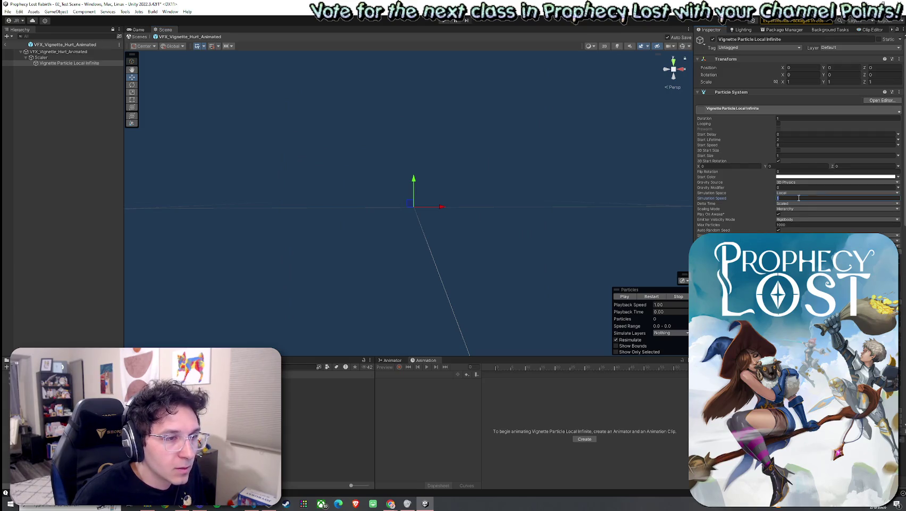
click(809, 139)
text(5)
click(650, 299)
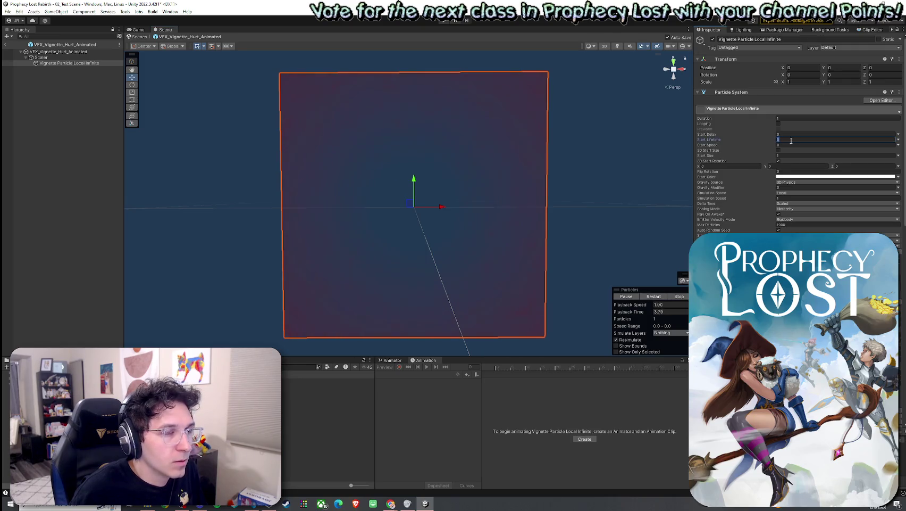
text(1)
click(660, 299)
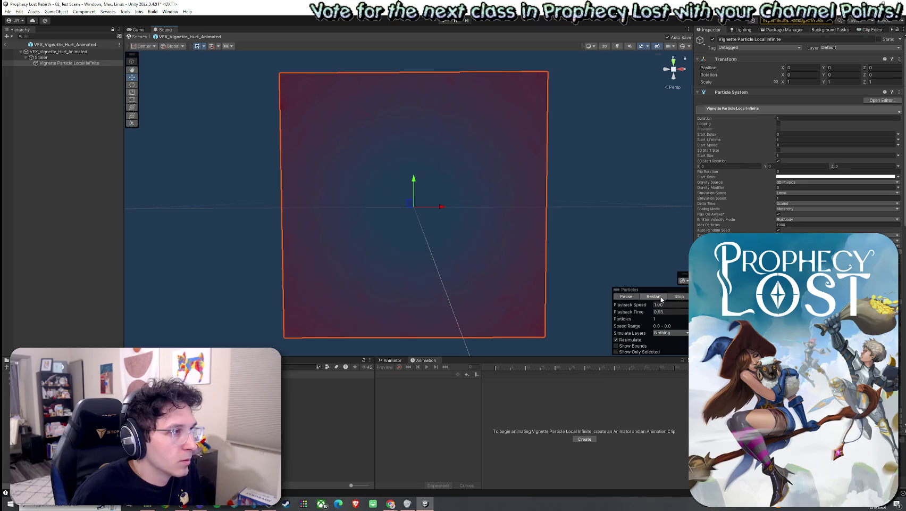
Step: Settle on Start Lifetime 2 and replay the red flash several times to compare
click(787, 139)
text(2)
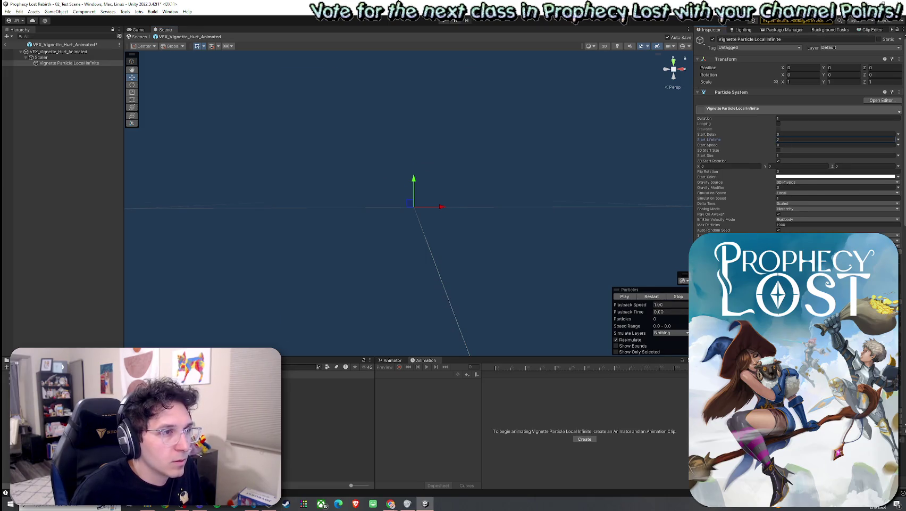
click(653, 298)
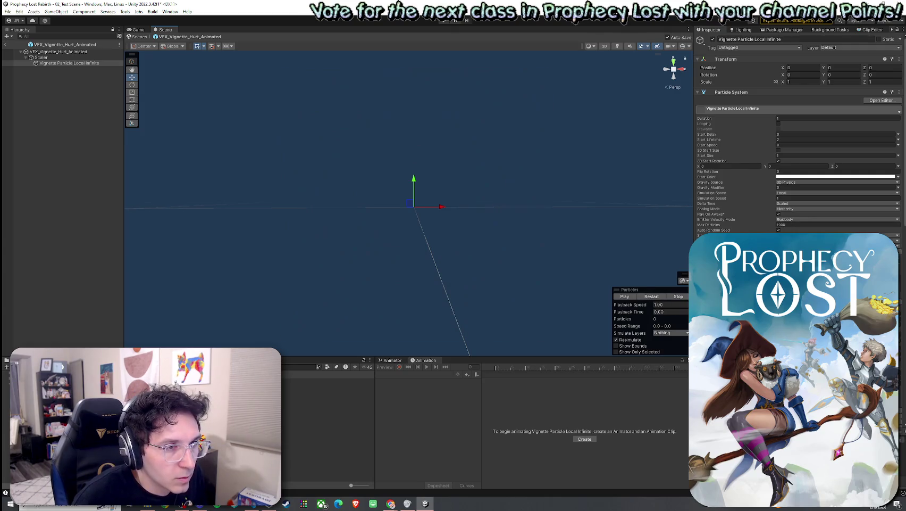
click(652, 299)
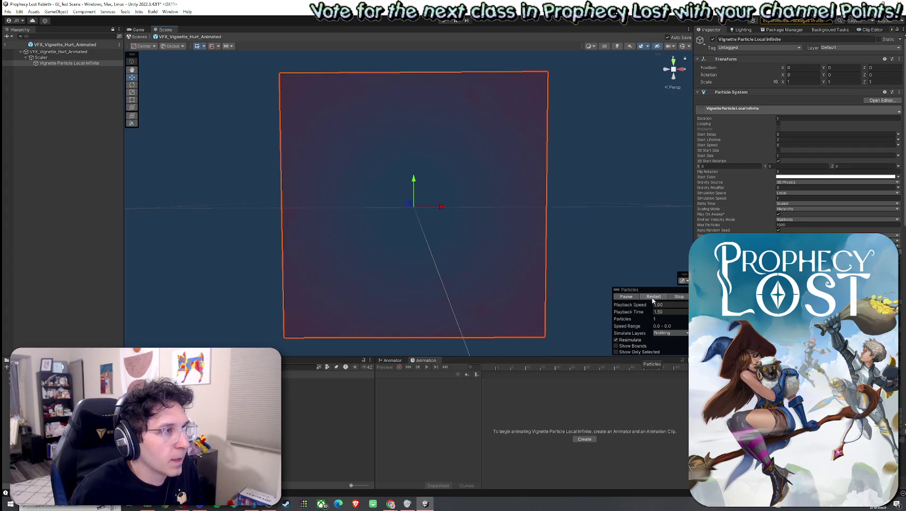
click(654, 298)
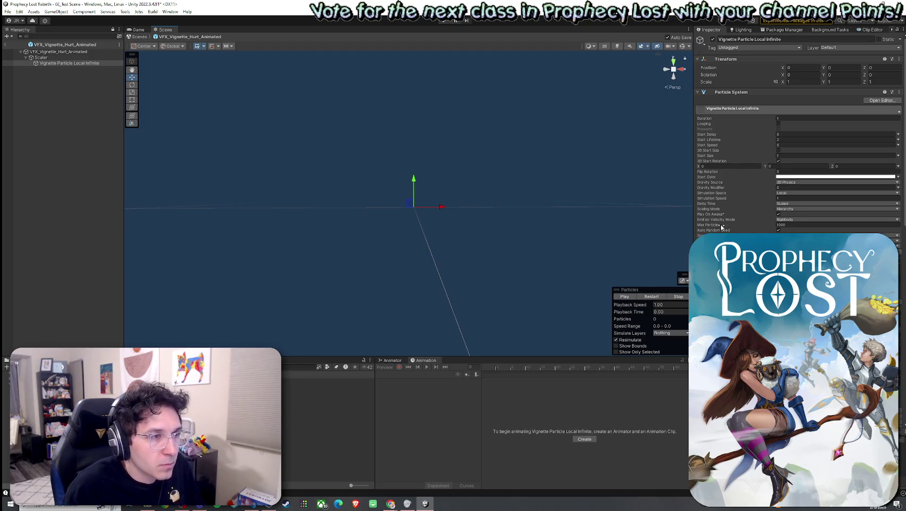
click(781, 139)
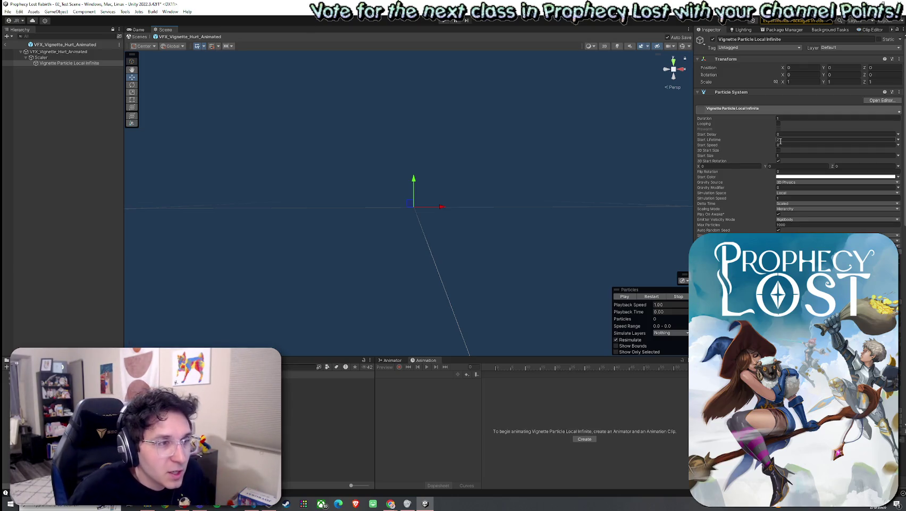
key(Return)
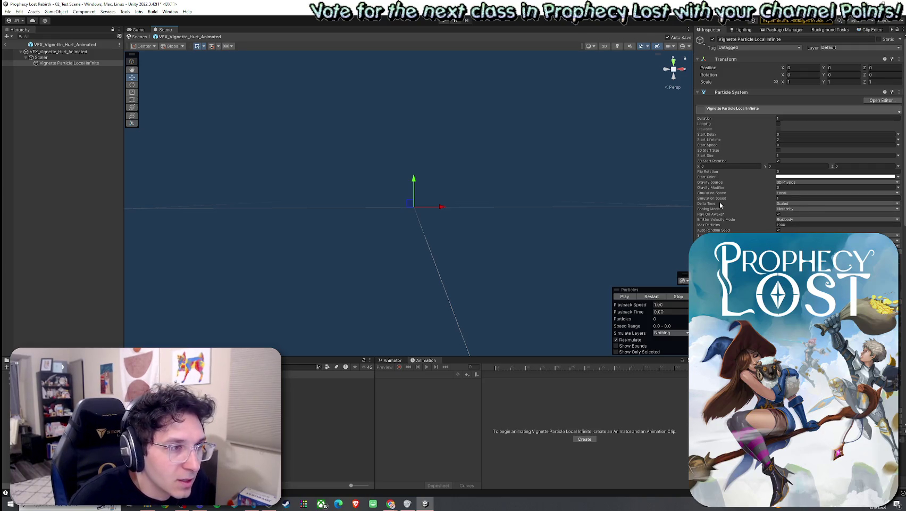
Step: Try simulation speed 0.8 and start lifetime 1, replaying the vignette preview after each change
click(784, 200)
text(0.8)
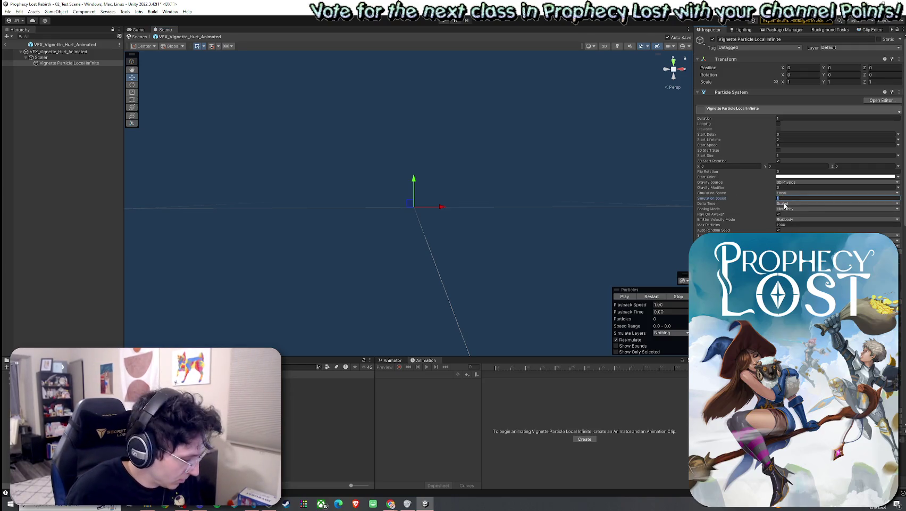
click(652, 297)
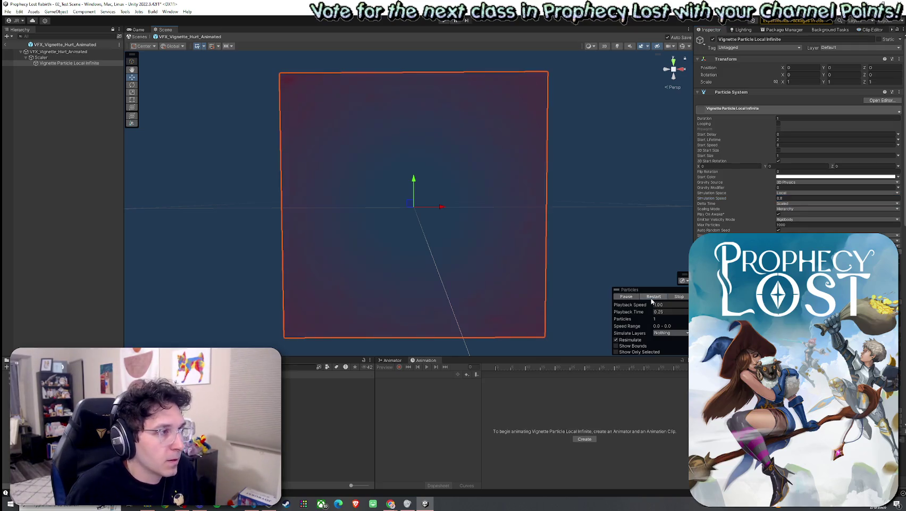
click(653, 297)
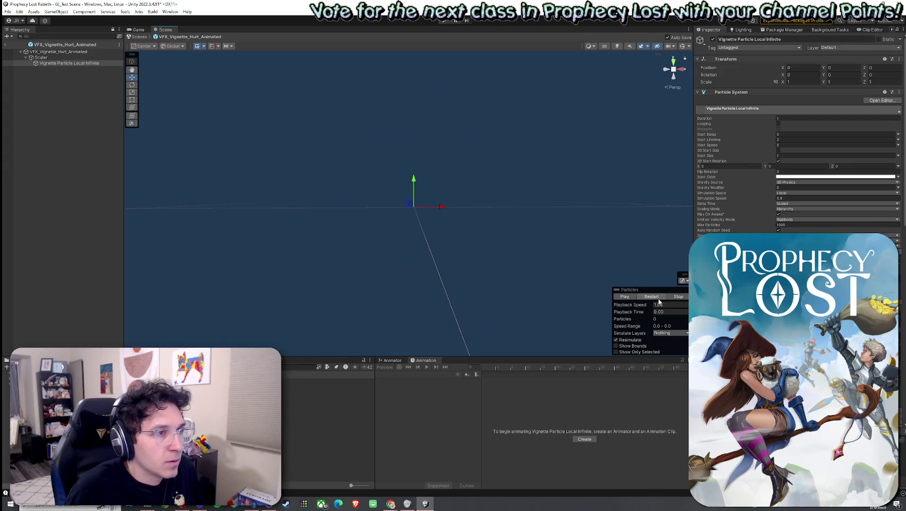
click(783, 139)
text(1)
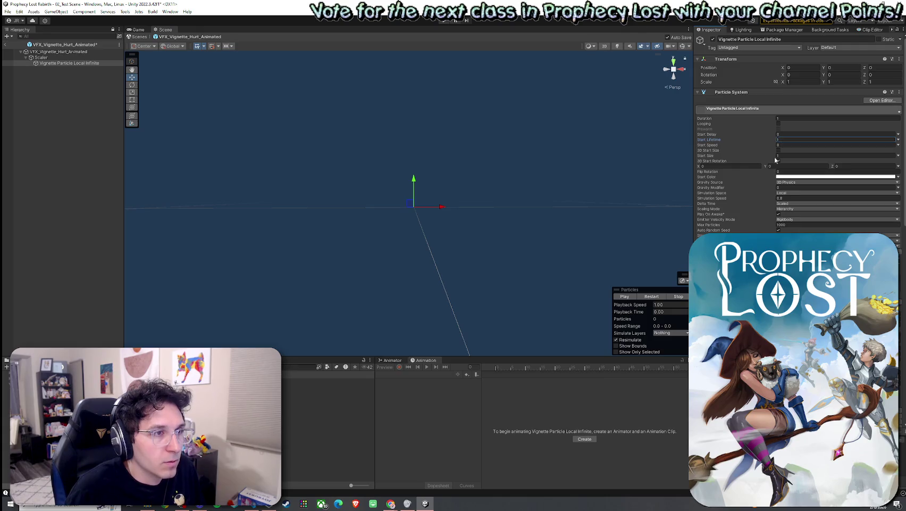
click(658, 297)
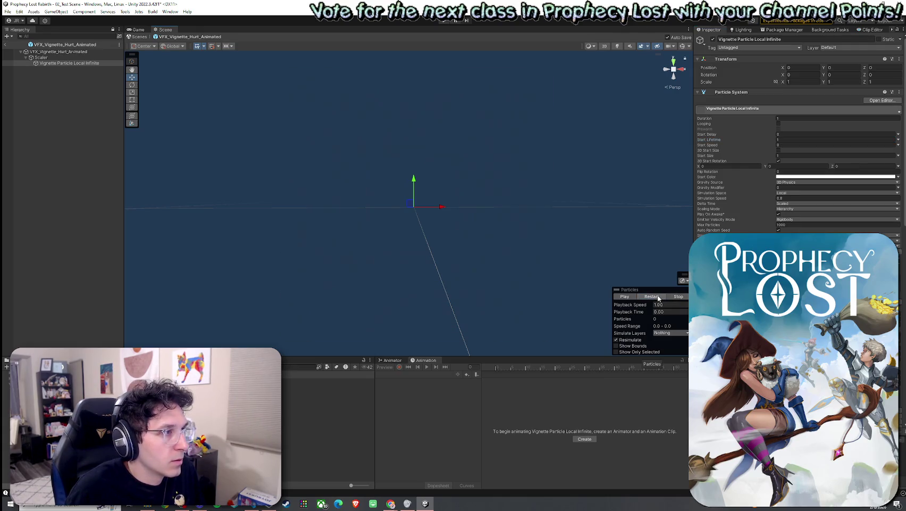
click(658, 297)
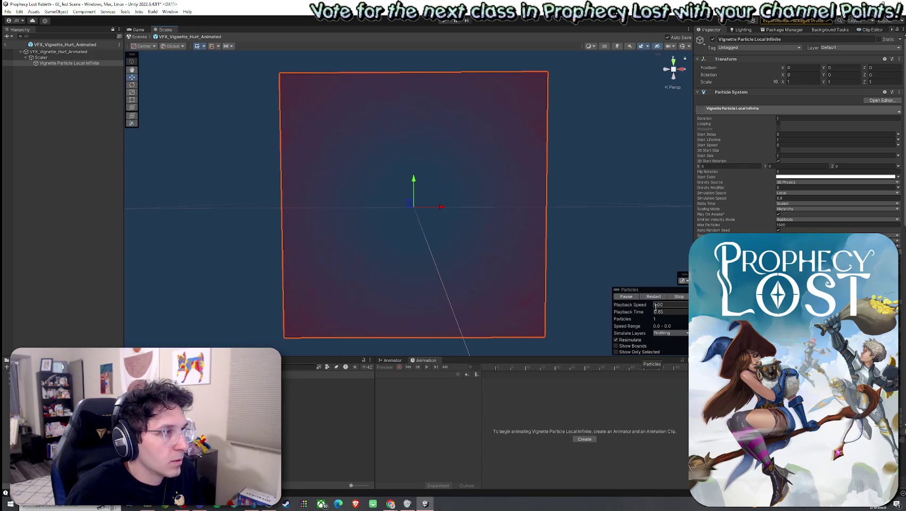
click(654, 298)
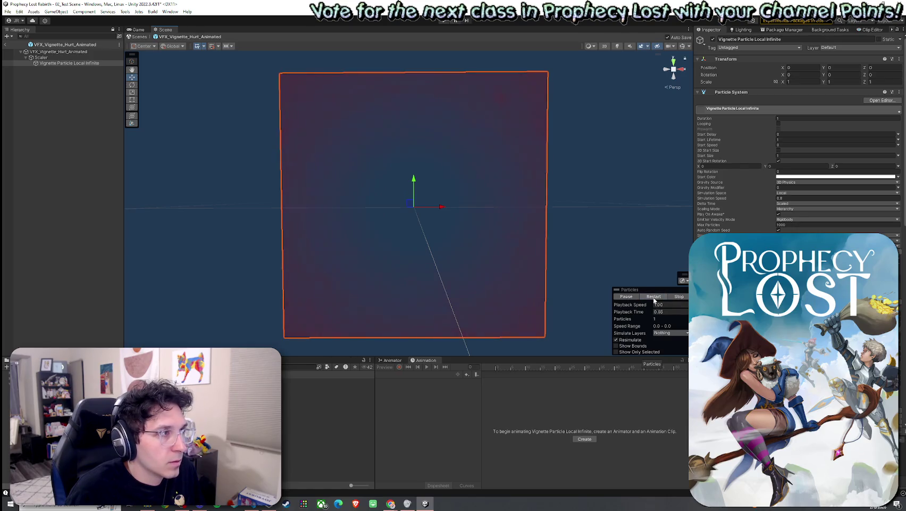
Step: Set Start Lifetime to 1.5 and Simulation Speed to 0.85, then replay the vignette preview
click(782, 139)
text(.5)
click(787, 198)
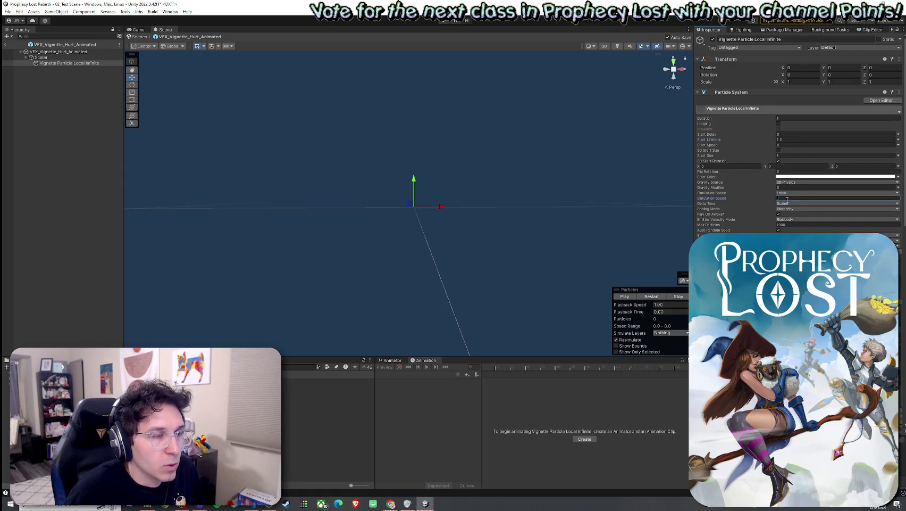
text(0.85)
click(653, 297)
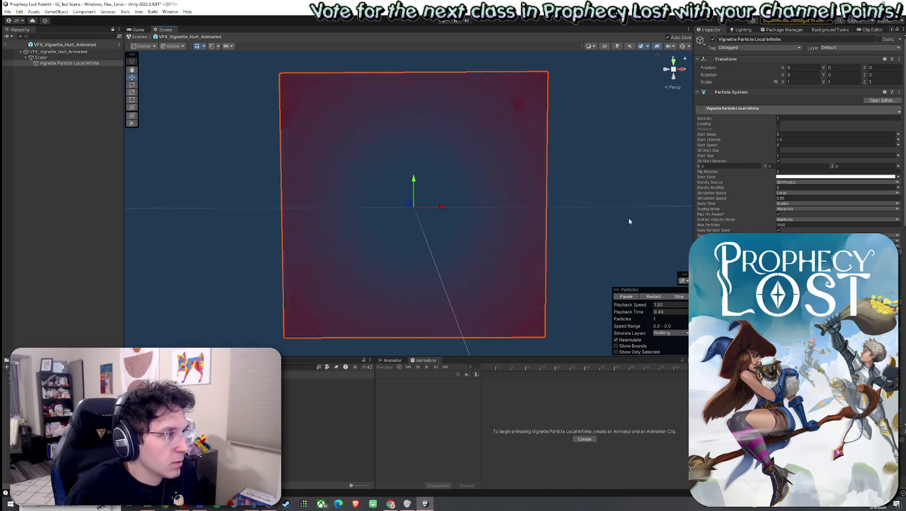
click(654, 296)
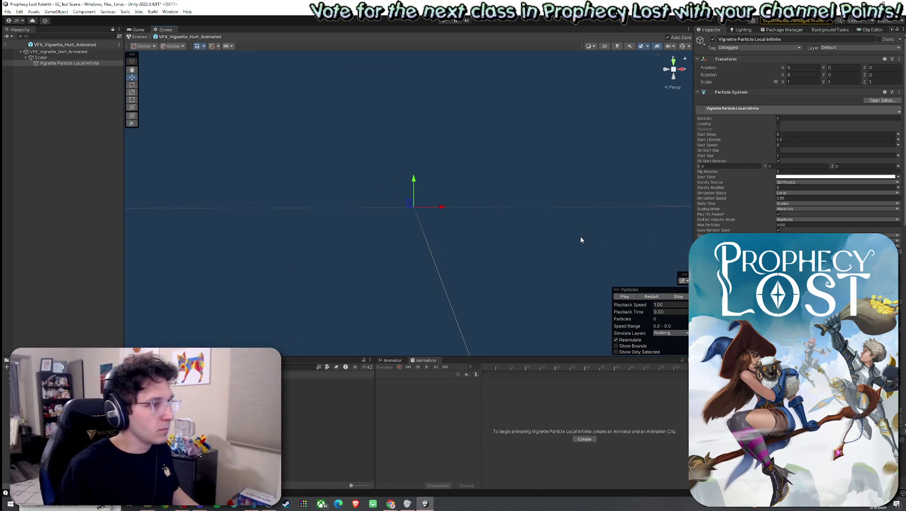
Step: Leave prefab editing and start Play mode on the test scene
click(7, 44)
click(7, 12)
click(137, 30)
click(445, 20)
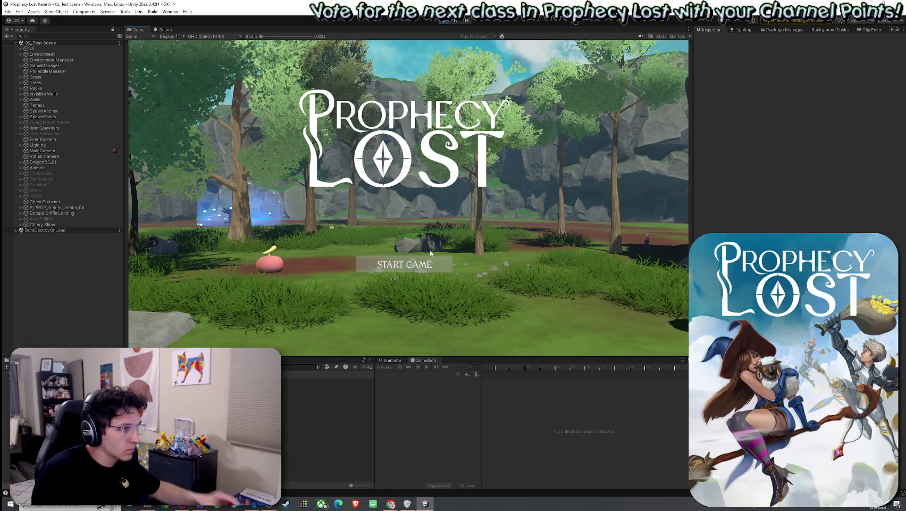
Step: Start the game, run the character around the forest level until damaged, then select the spawned player
click(410, 258)
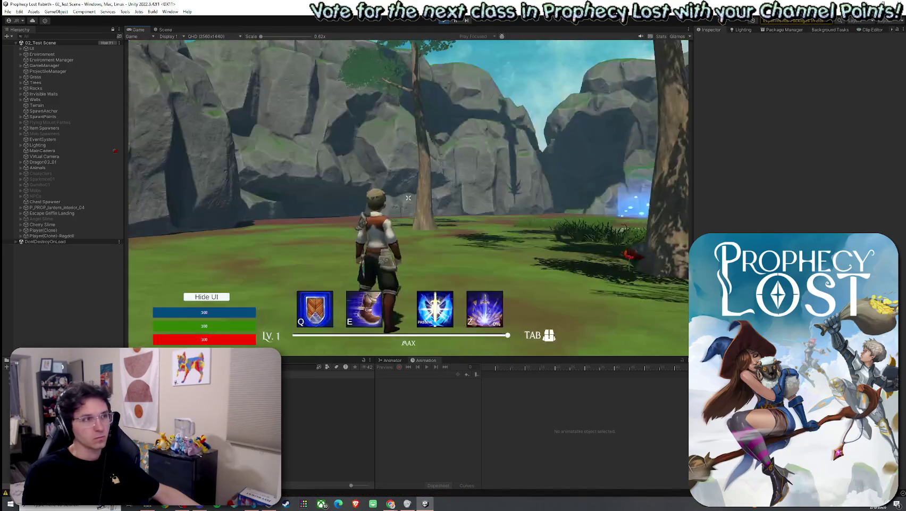
key(w)
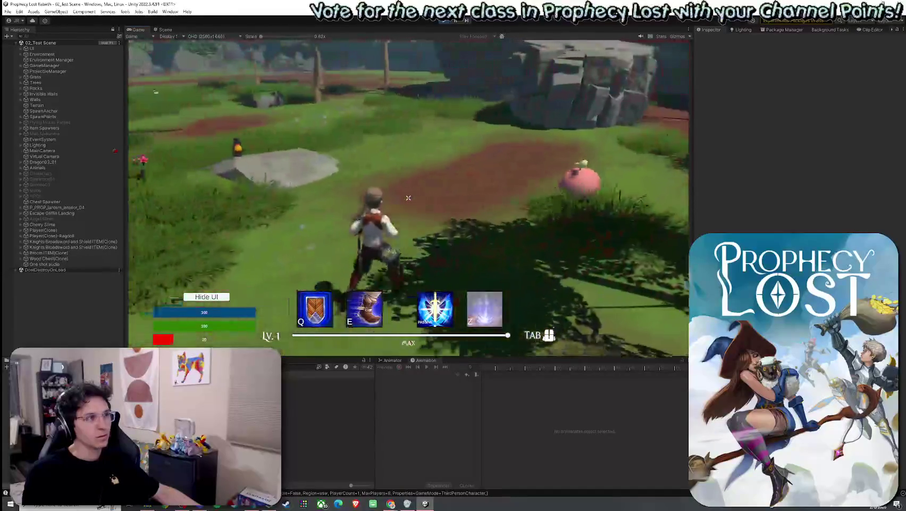
key(super)
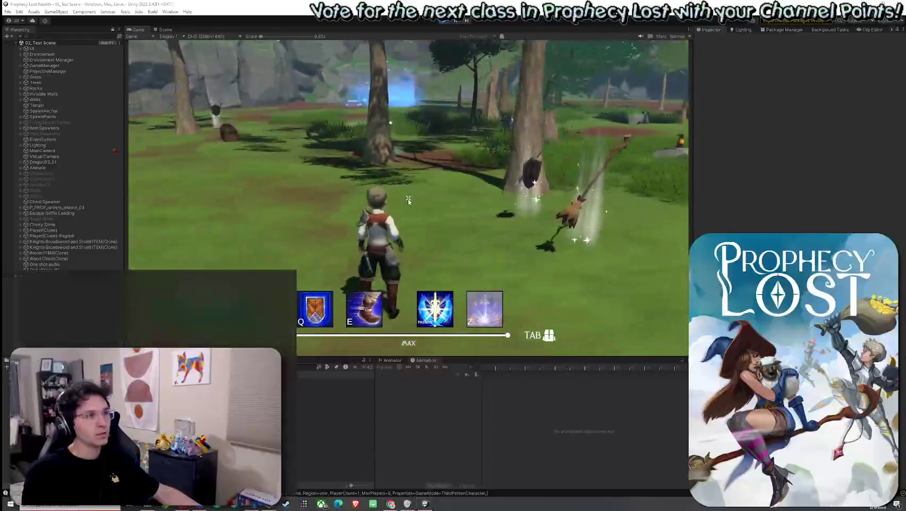
key(Escape)
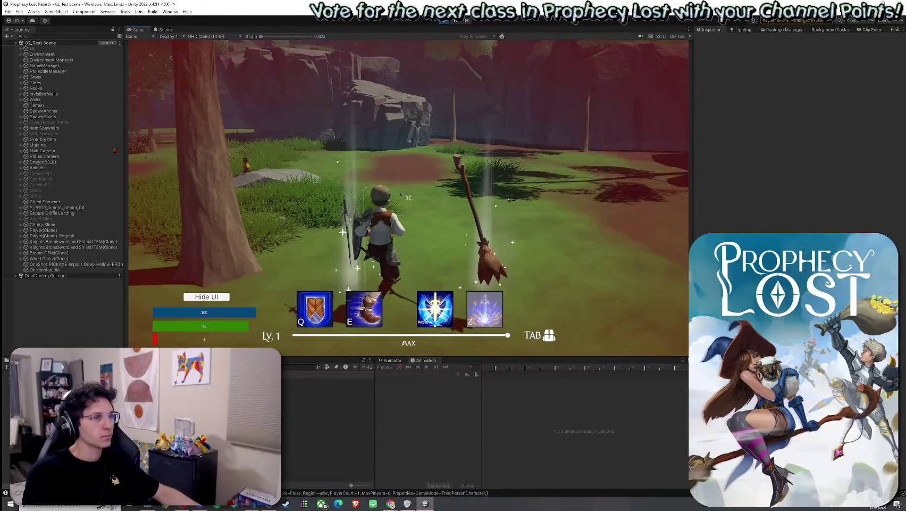
key(w)
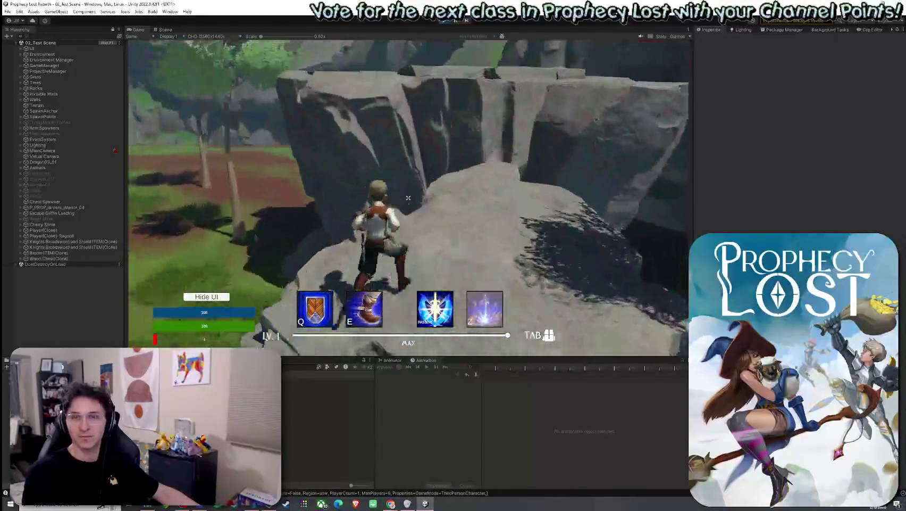
key(super)
key(Escape)
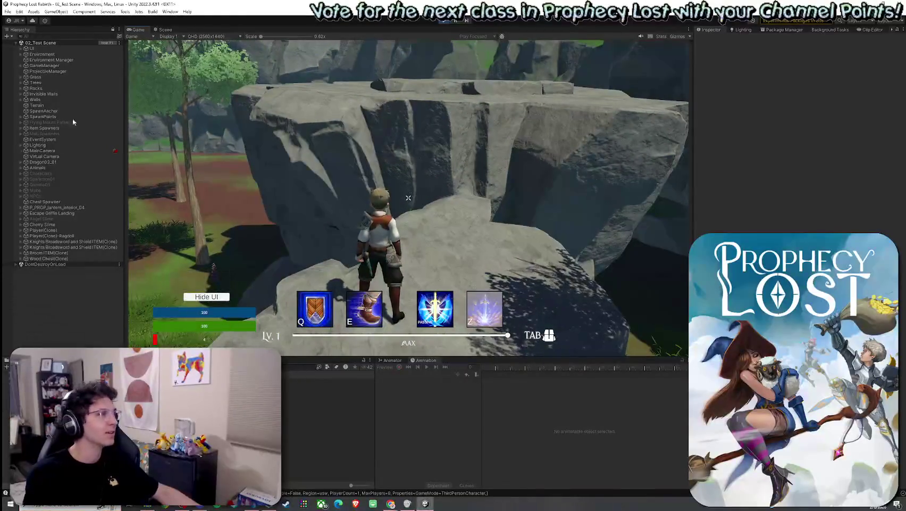
key(s)
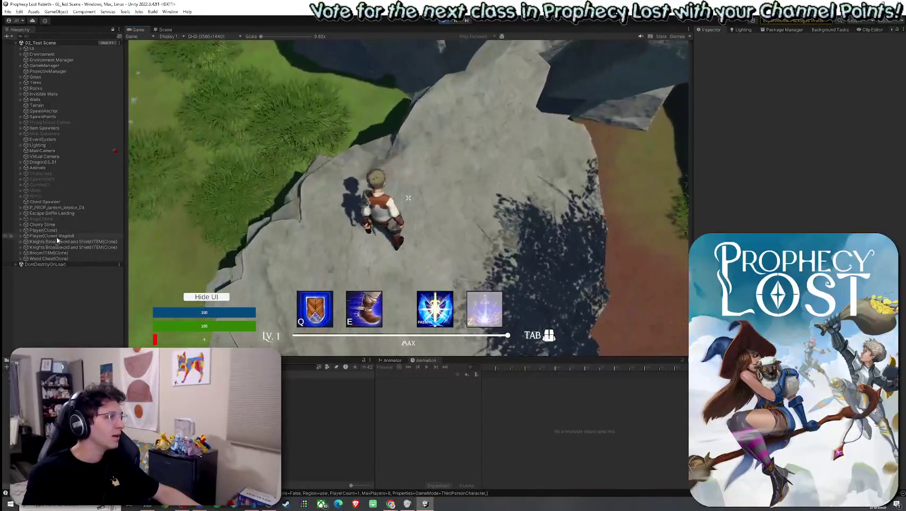
click(50, 230)
Step: Select Player(Clone) > Canvas > Main Panel > DamageVignette, then run the character off the cliff
click(21, 230)
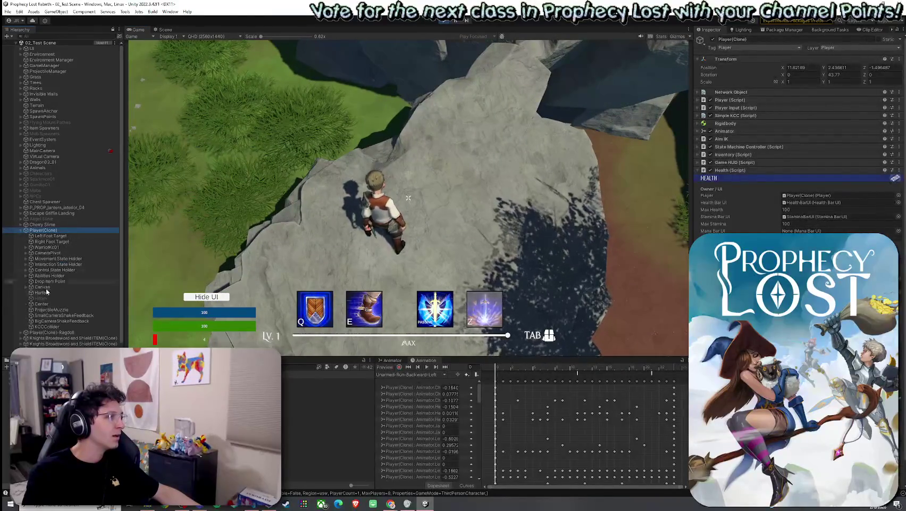
click(26, 287)
click(31, 293)
scroll(38, 298, down, 5)
click(61, 273)
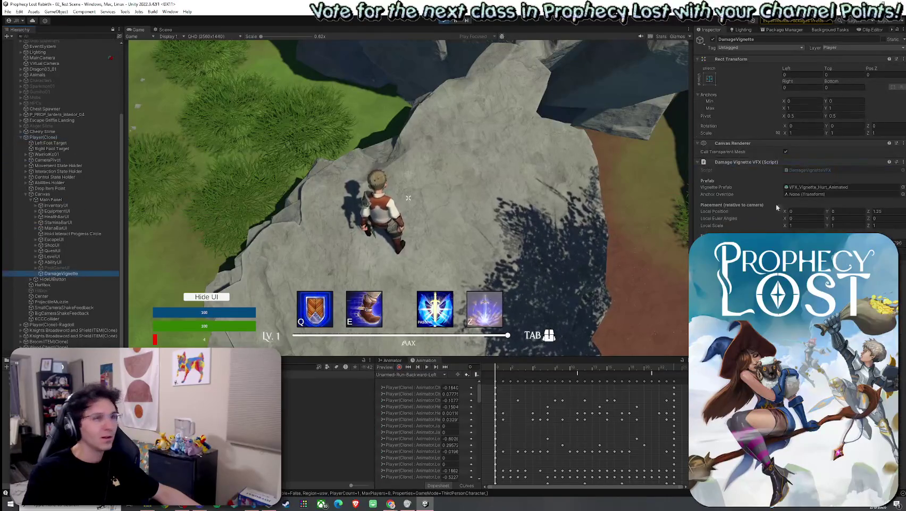
click(869, 226)
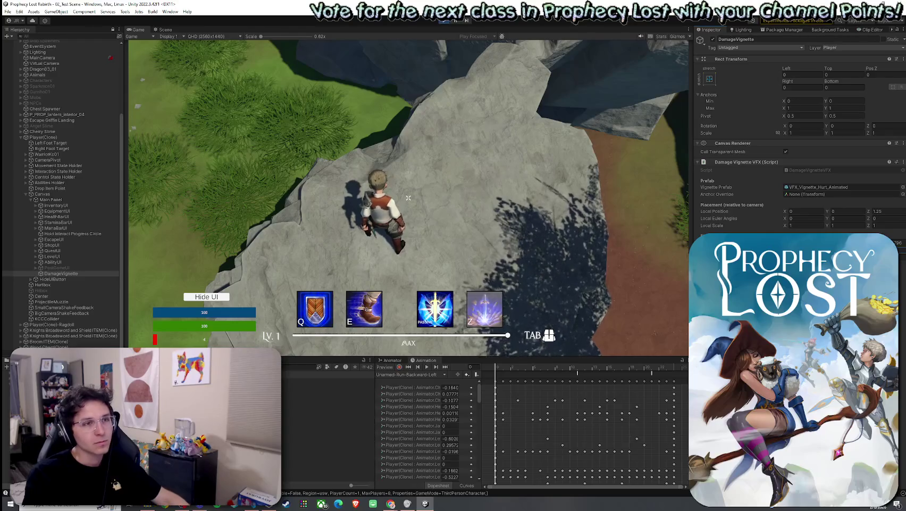
key(w)
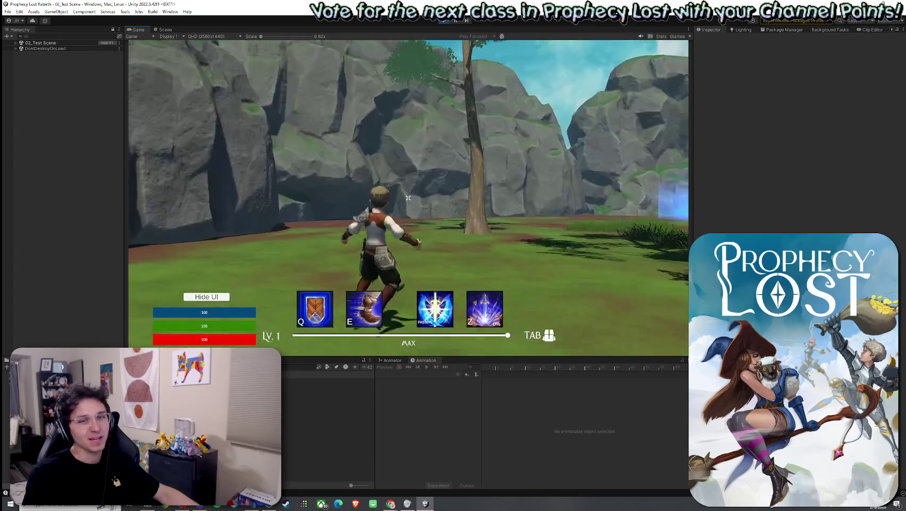
Step: Walk the respawned character through the bushes and expand the player object in the Hierarchy
key(w)
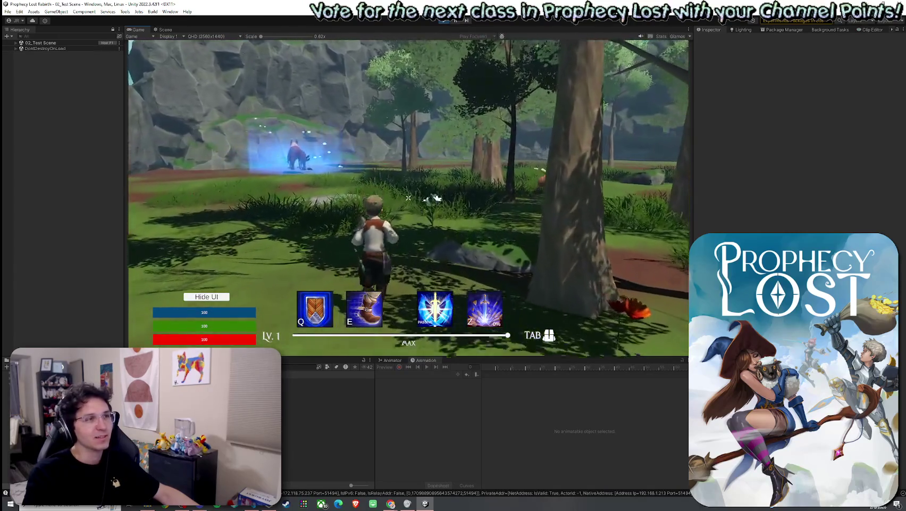
key(w)
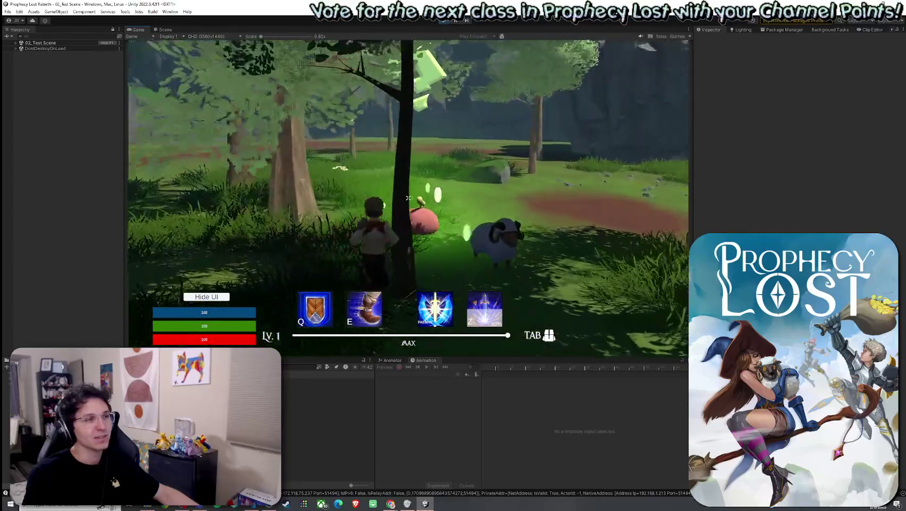
key(w)
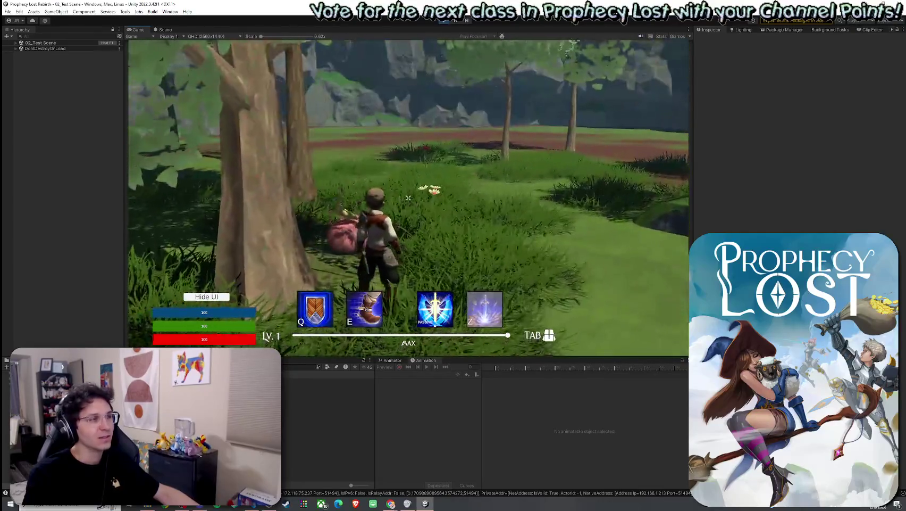
click(15, 43)
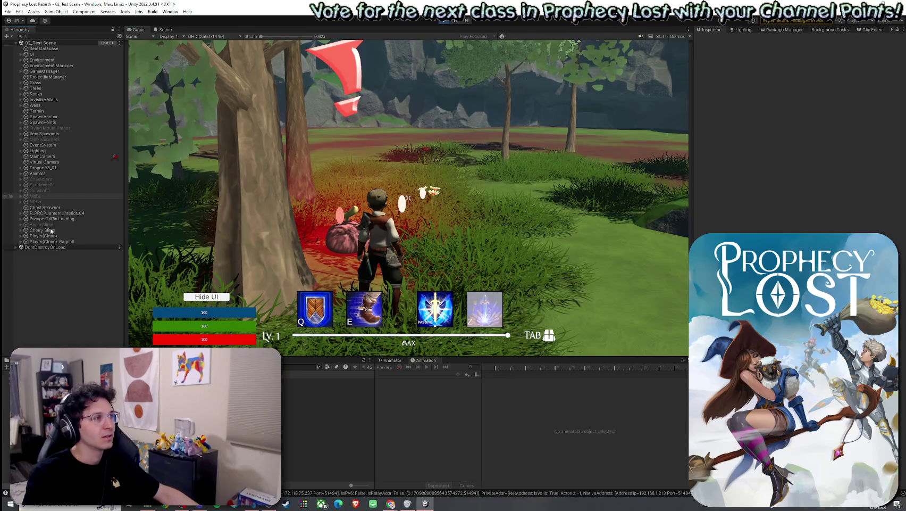
click(21, 235)
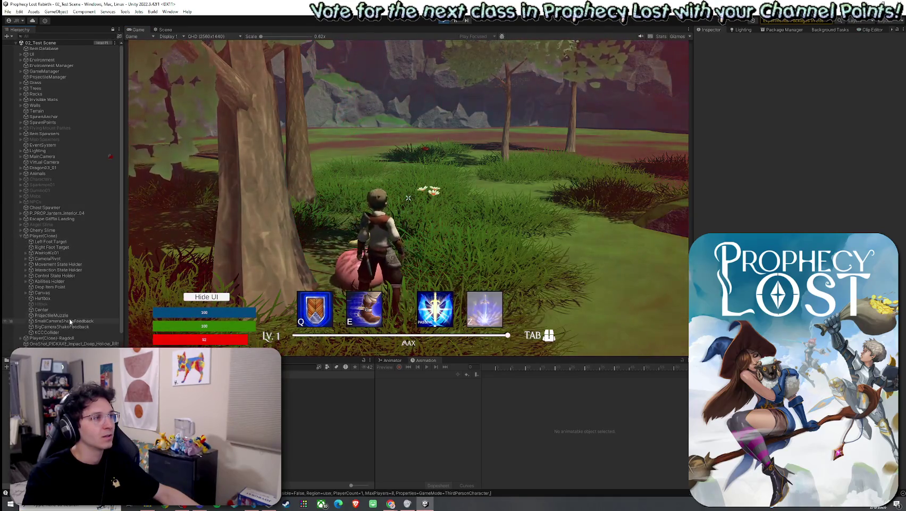
Step: Run the character onto the rocky ledge, then select Player(Clone) and expand its Canvas
click(340, 202)
key(w)
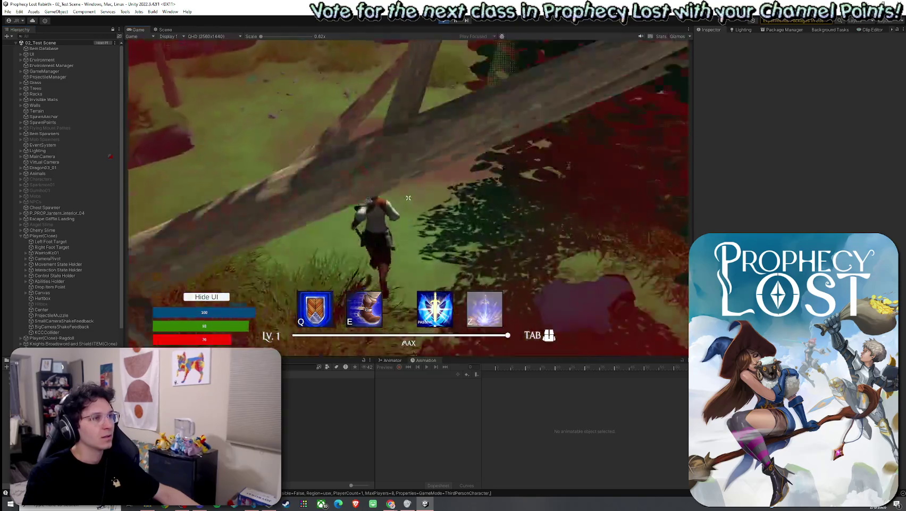
key(w)
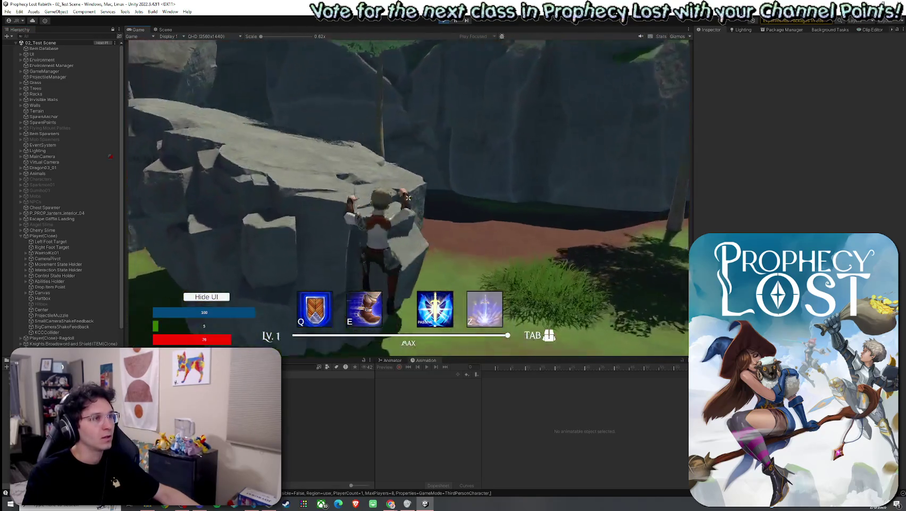
key(super)
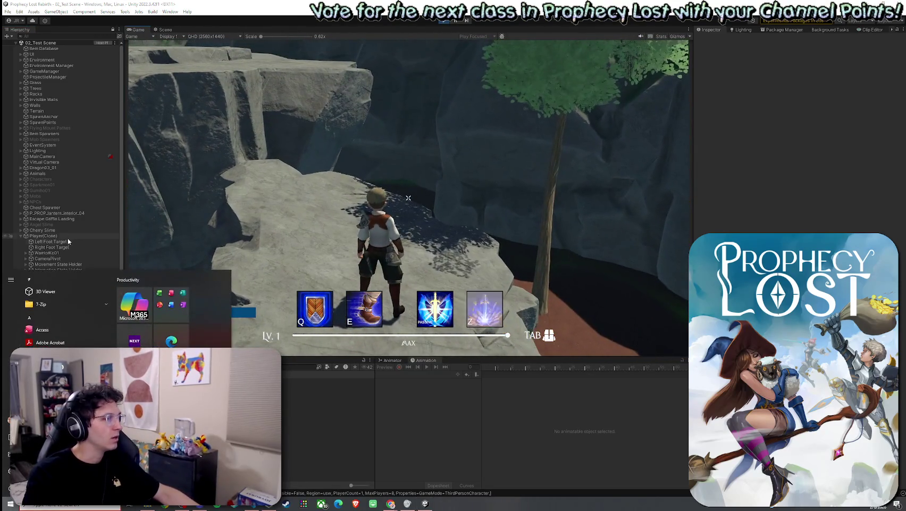
click(63, 236)
click(25, 293)
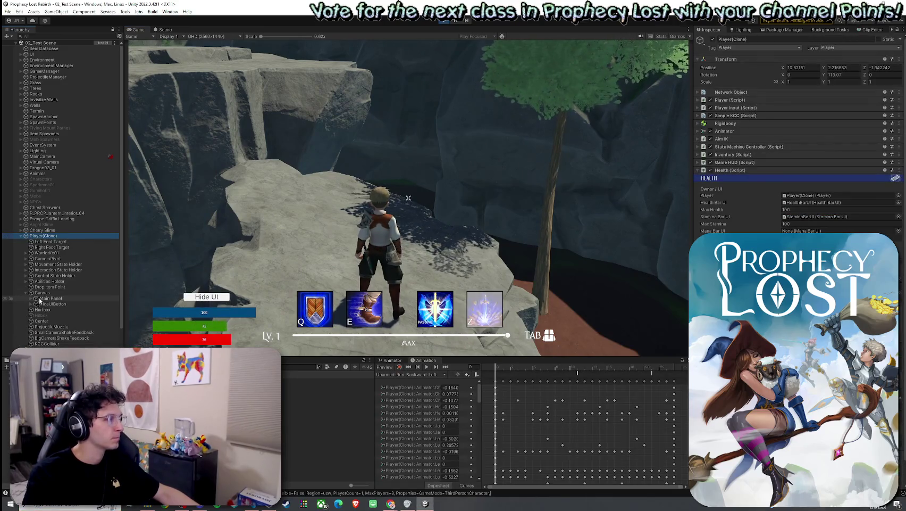
Step: Expand Main Panel and select DamageVignette to show its Damage Vignette VFX settings
click(30, 298)
scroll(54, 297, down, 3)
click(61, 308)
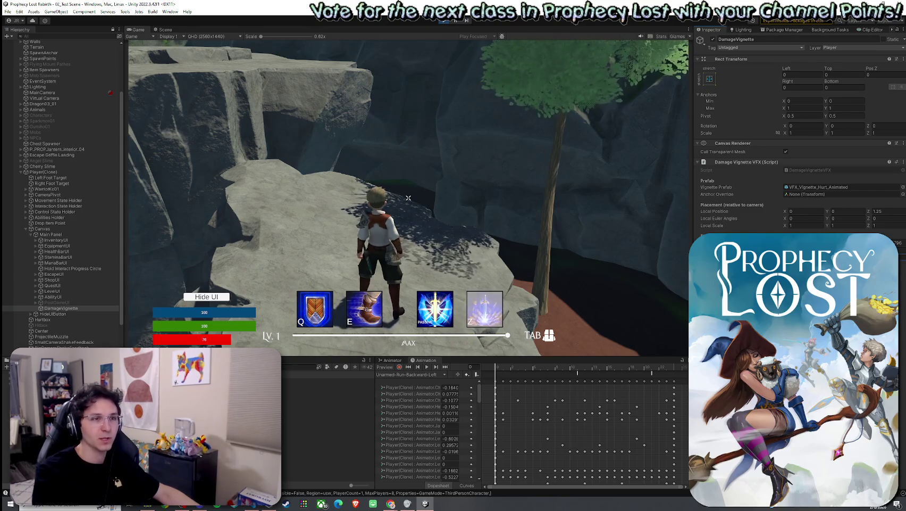
Step: Run the character through the forest and climb onto the large rock, draining stamina to 32
key(w)
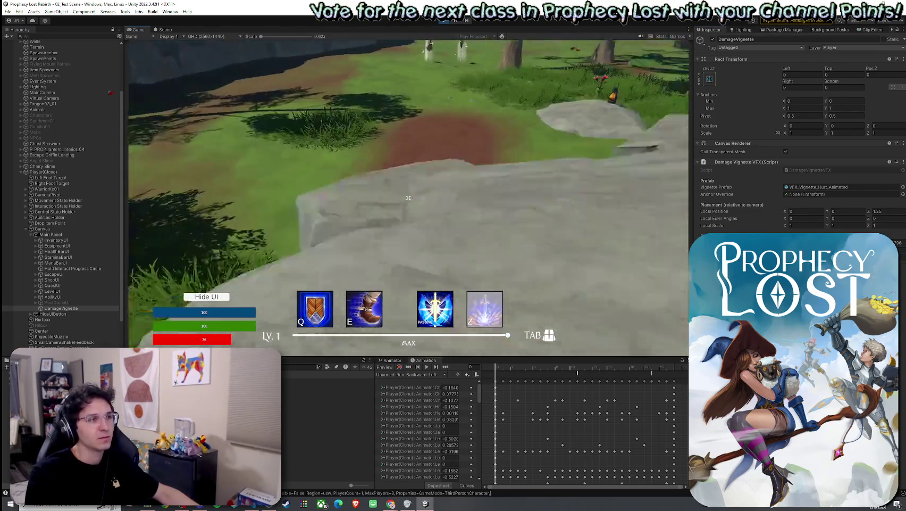
key(w)
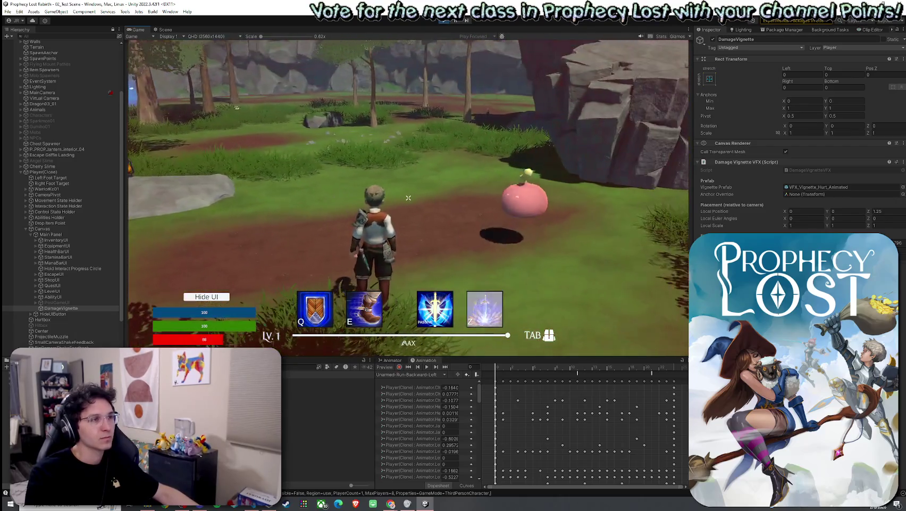
key(w)
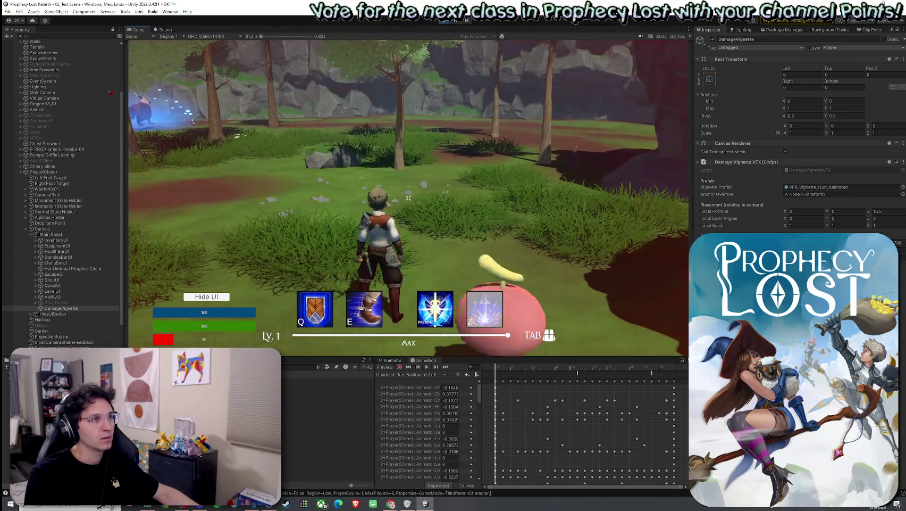
key(s)
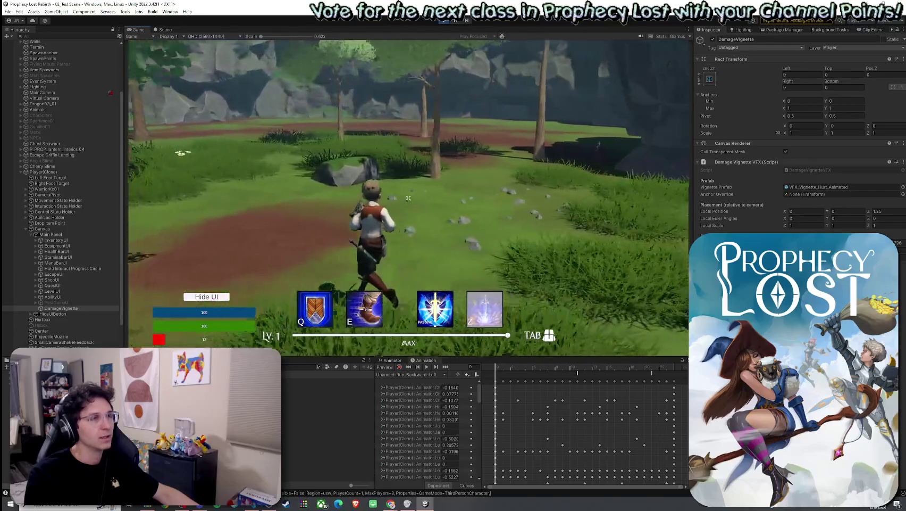
key(s)
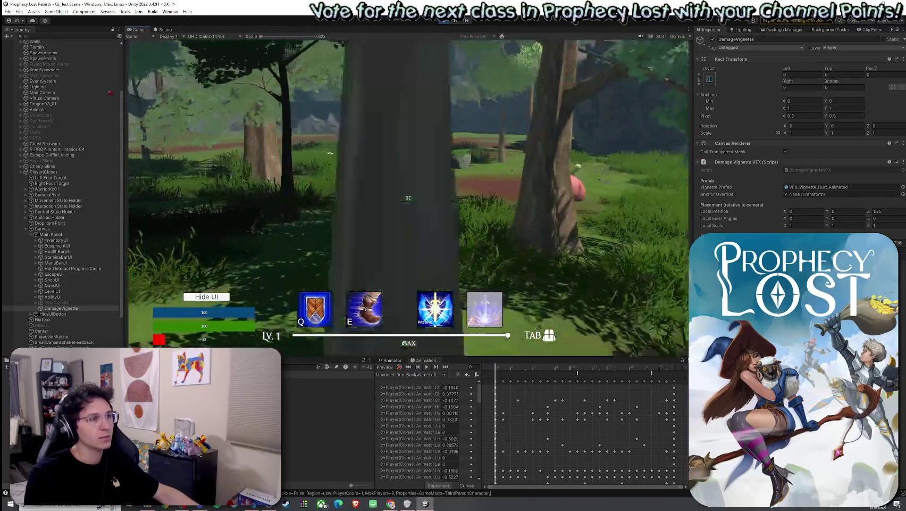
key(w)
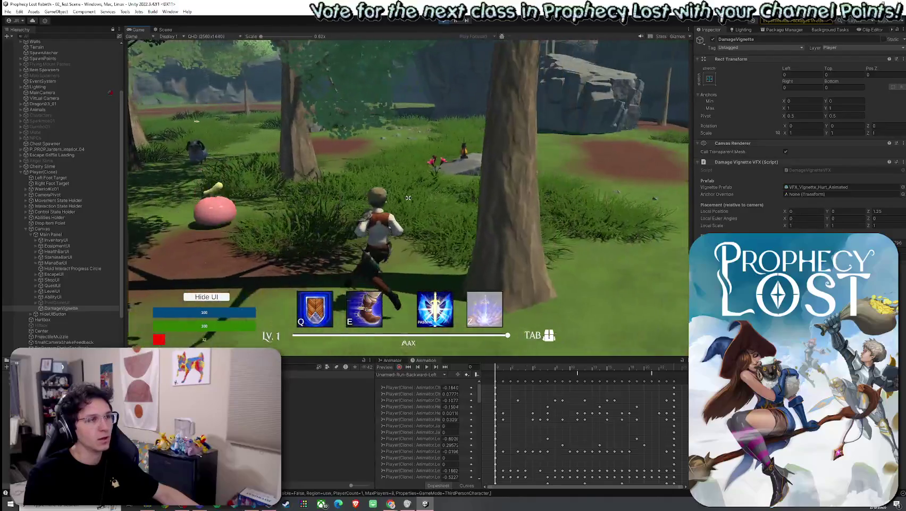
key(w)
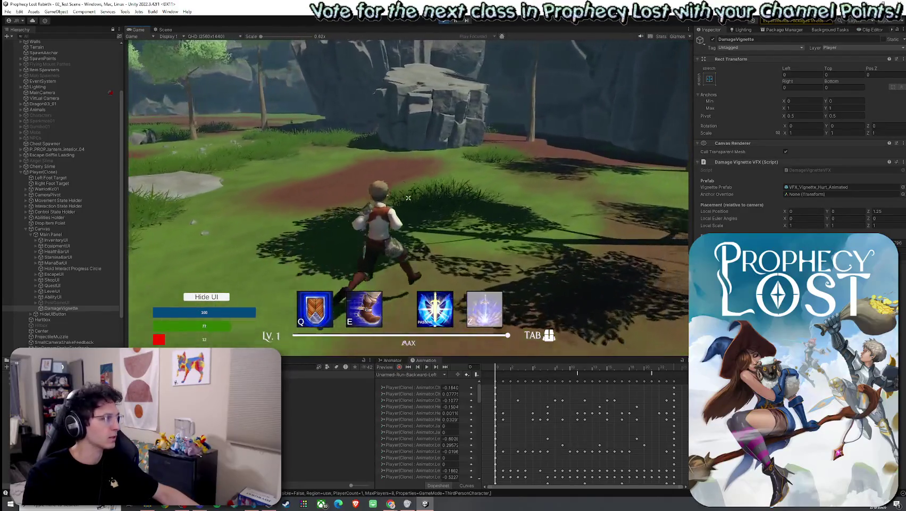
key(w)
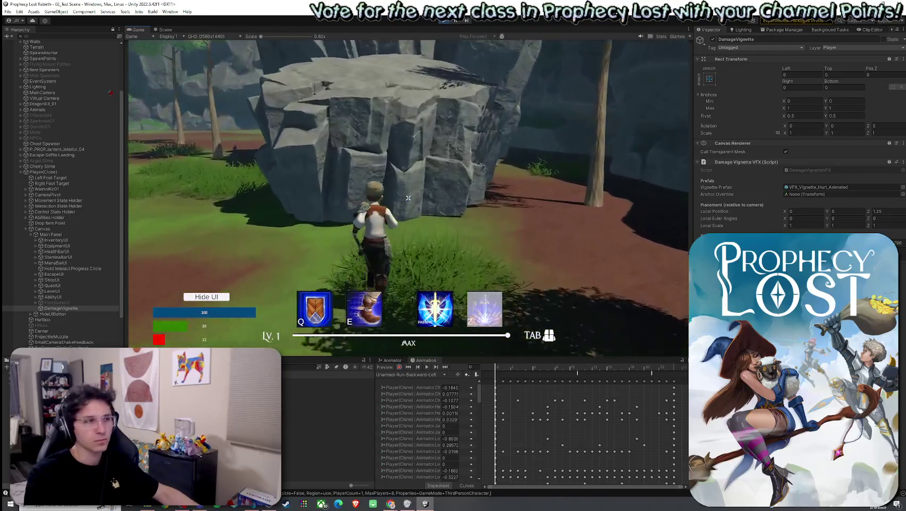
key(w)
key(super)
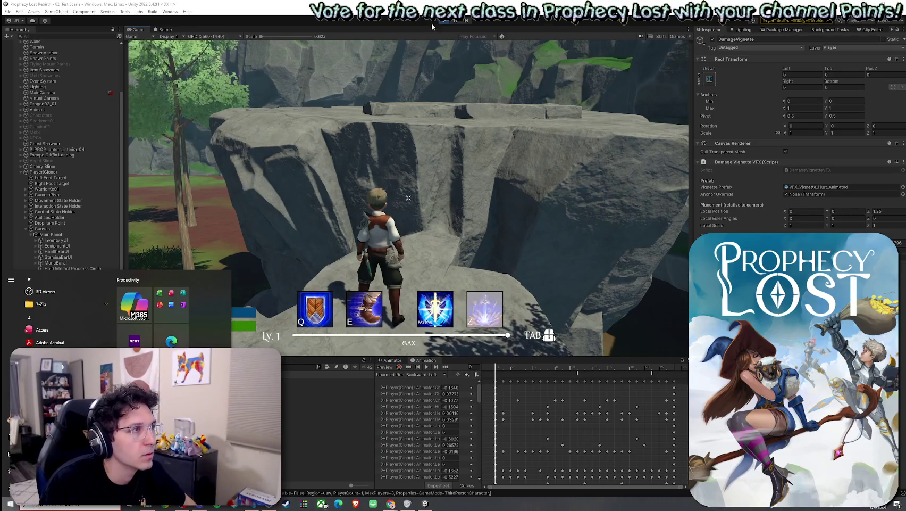
click(391, 91)
Step: Stop the playtest, inspect the Player Prefabs folder and Player, then hide Unity to the desktop
key(ctrl+p)
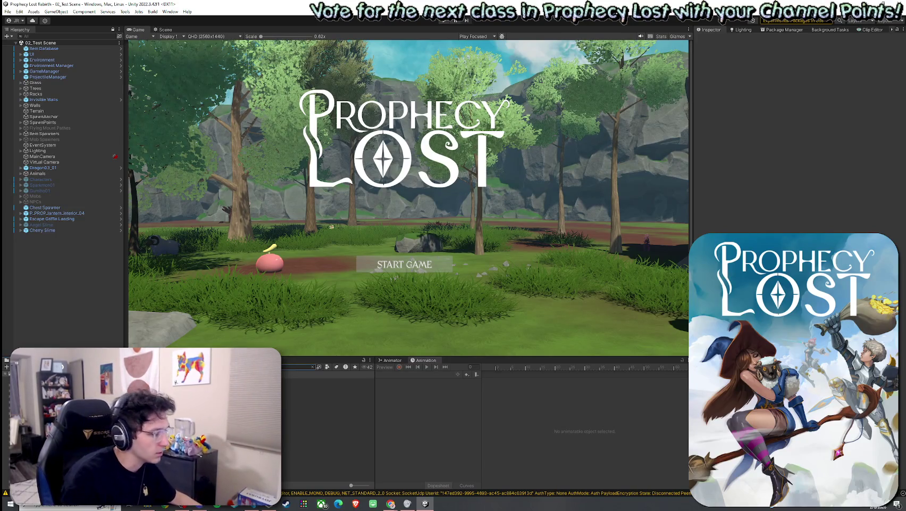
click(319, 381)
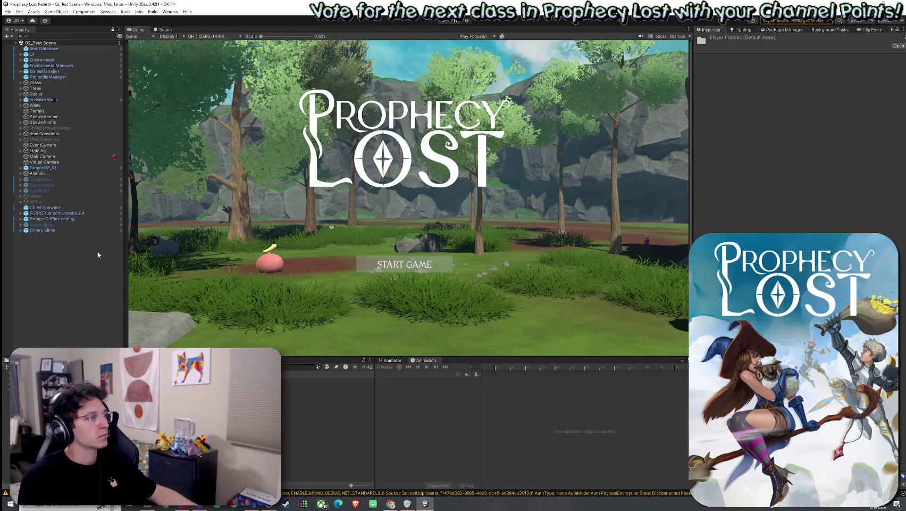
click(8, 11)
click(5, 14)
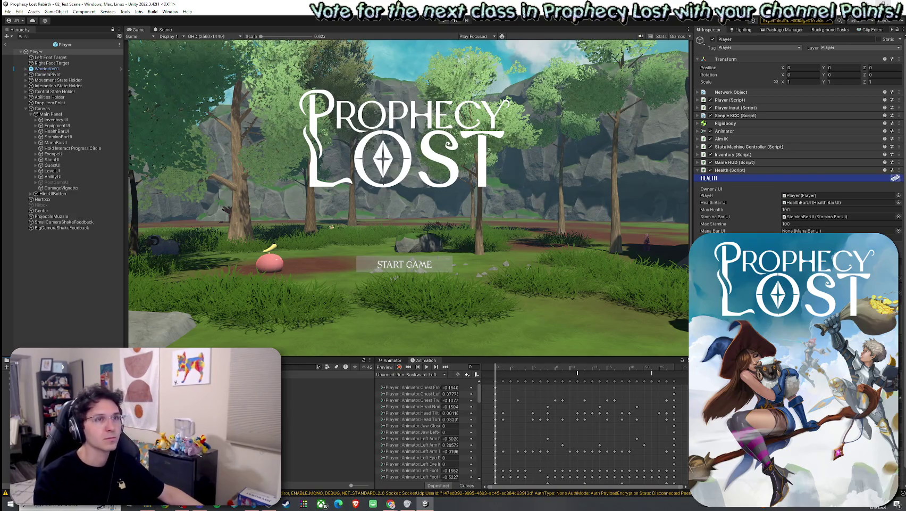
key(super+d)
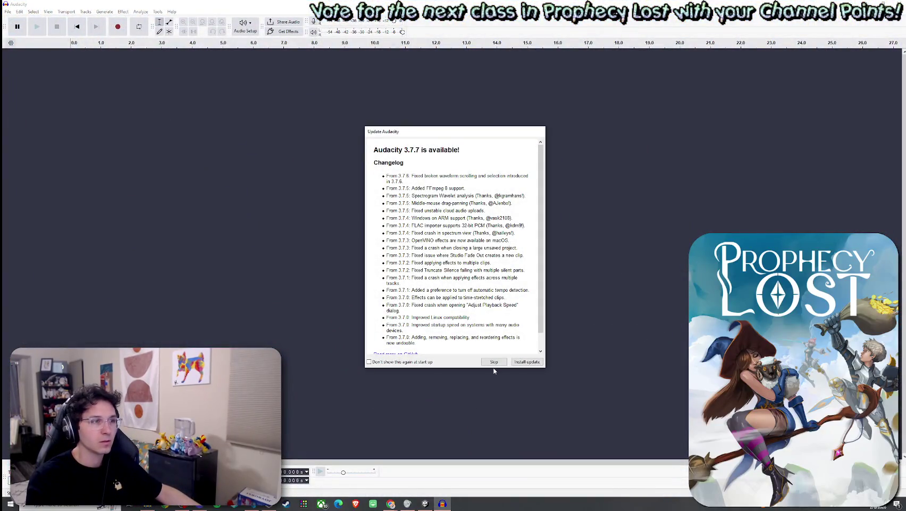
Step: Skip the Audacity update notice and start recording a new hurt sound
click(494, 362)
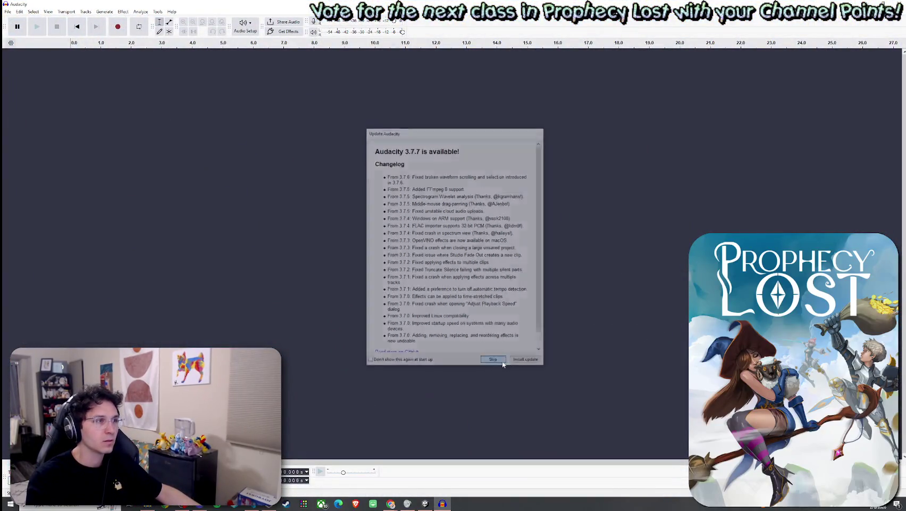
key(alt+Tab)
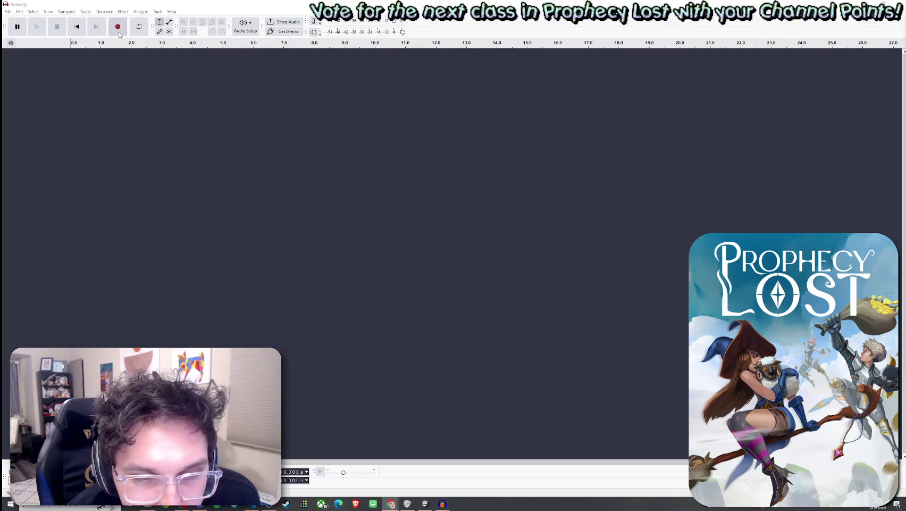
click(119, 33)
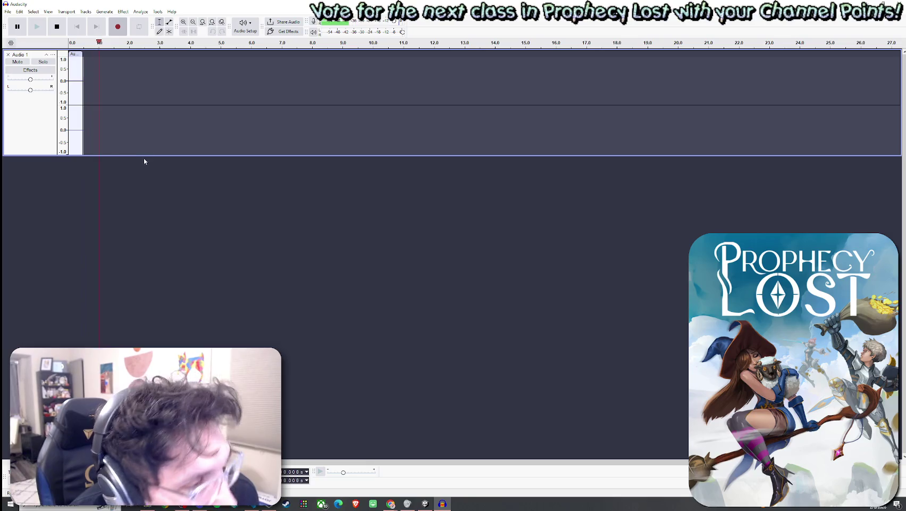
Step: Pause, mark a loop region from about 1.2 to 4 seconds, and stop recording
click(23, 33)
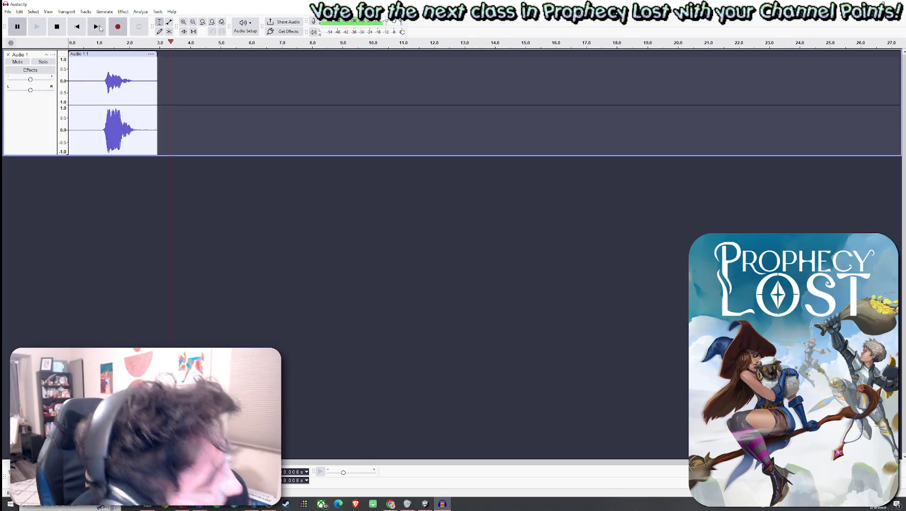
mouse_move(170, 45)
mouse_down()
mouse_move(64, 49)
mouse_move(102, 65)
mouse_up()
drag(171, 45, 190, 45)
click(191, 64)
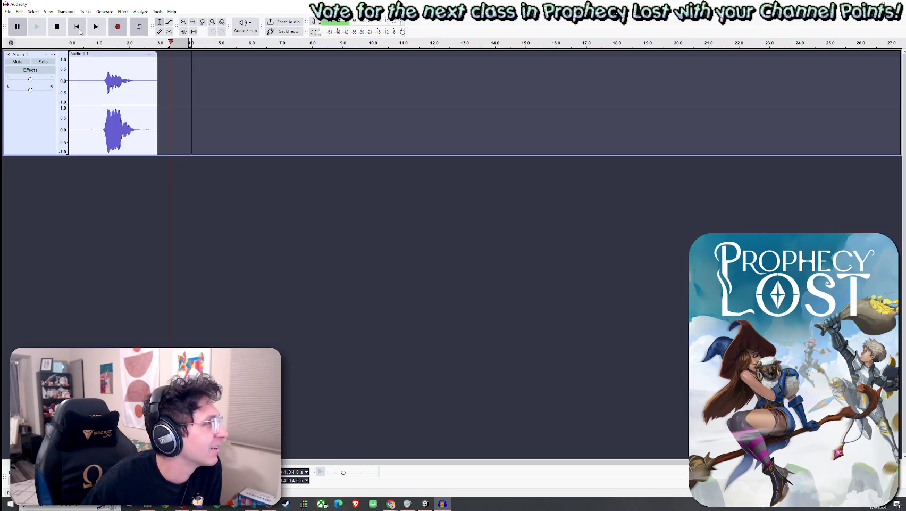
click(63, 33)
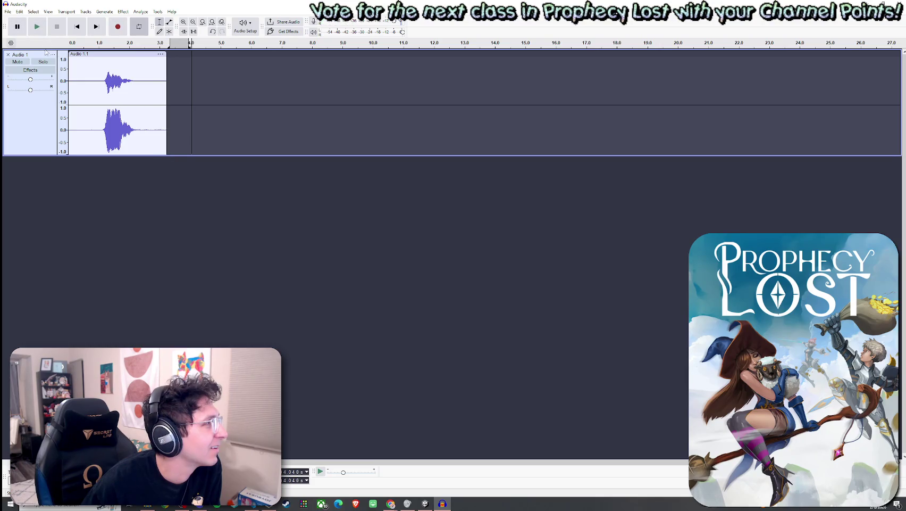
drag(171, 46, 105, 47)
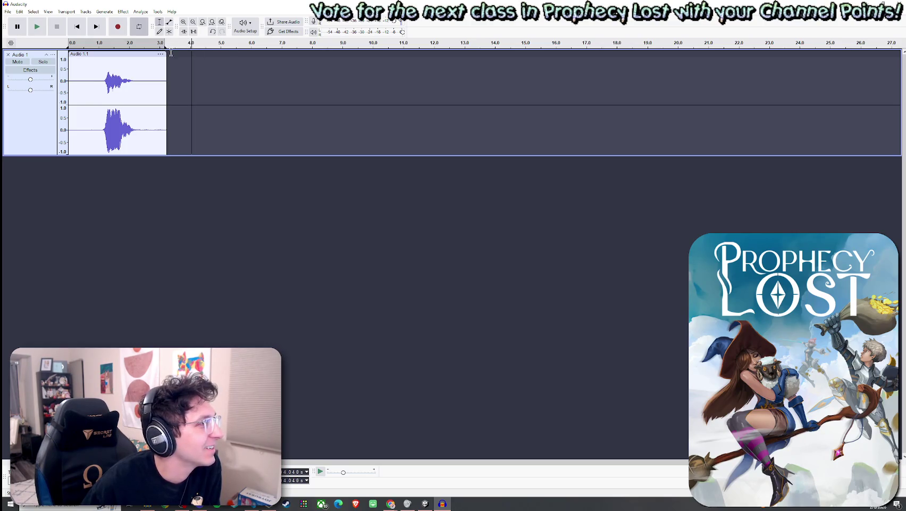
Step: Play back the roughly 3.2-second recording from the start, twice
key(alt+Tab)
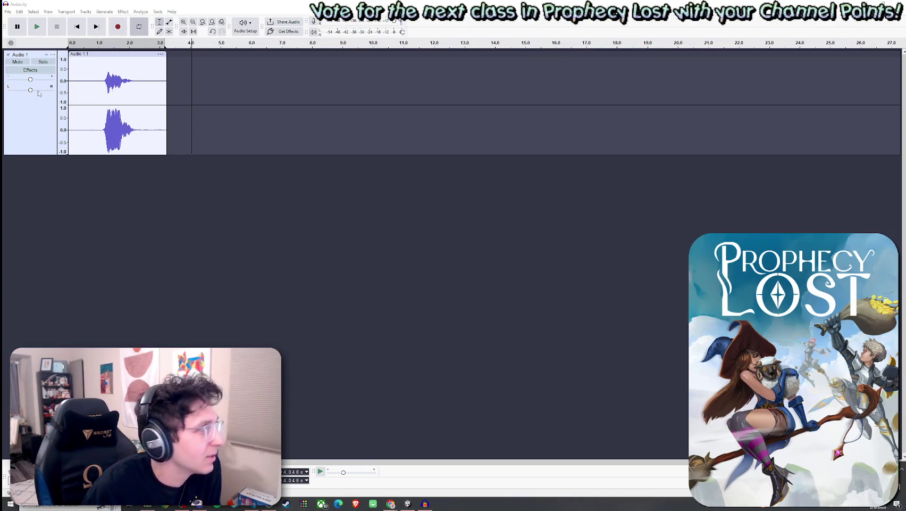
click(73, 52)
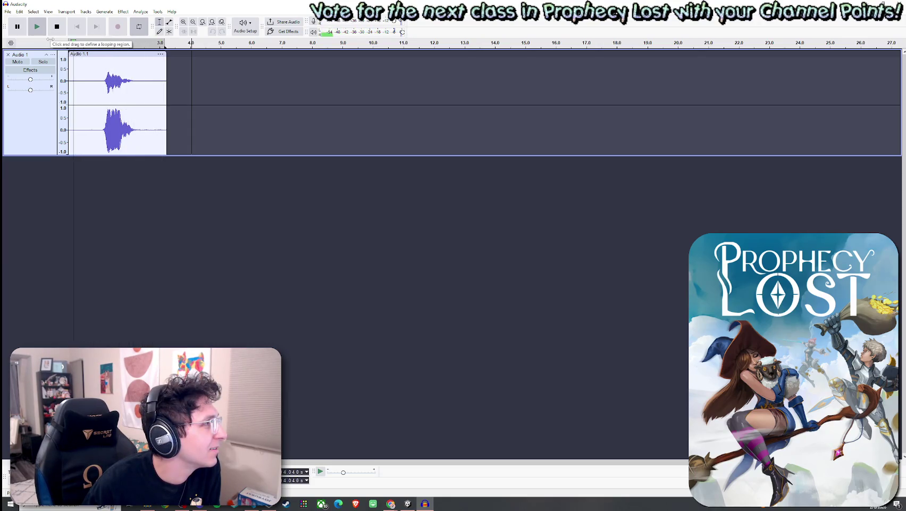
key(space)
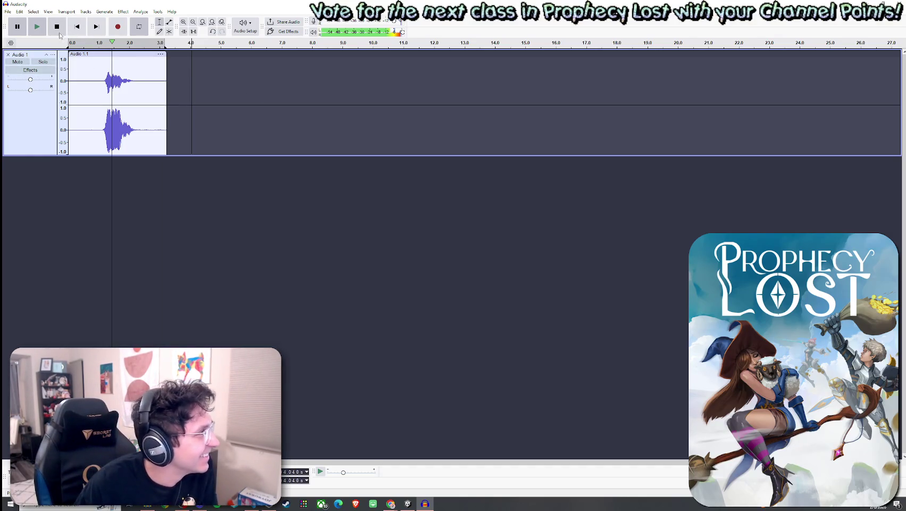
click(37, 27)
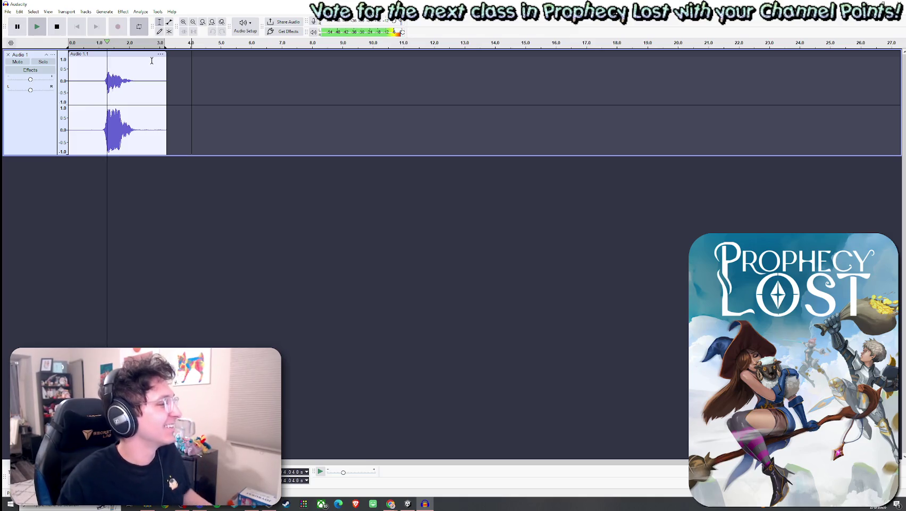
Step: Select the recorded clip and try deleting it, dismissing the resulting warnings
double_click(145, 63)
key(Delete)
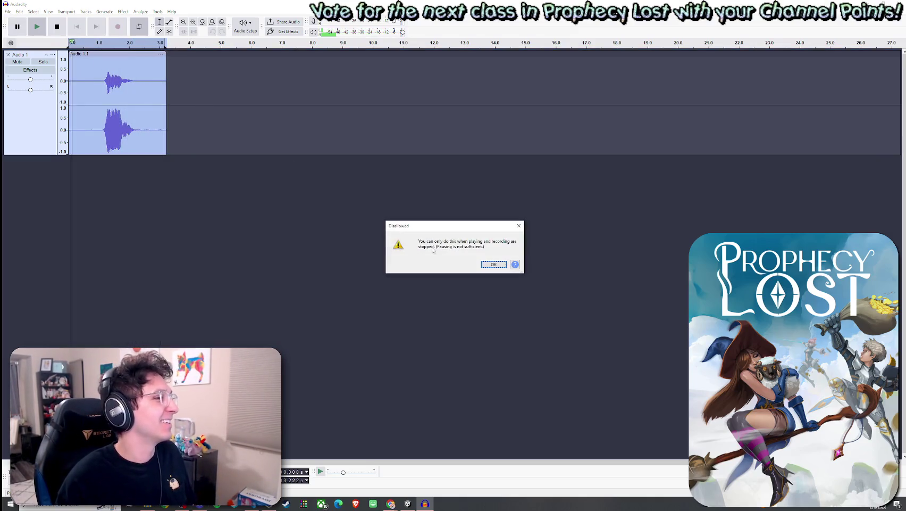
click(494, 265)
click(95, 61)
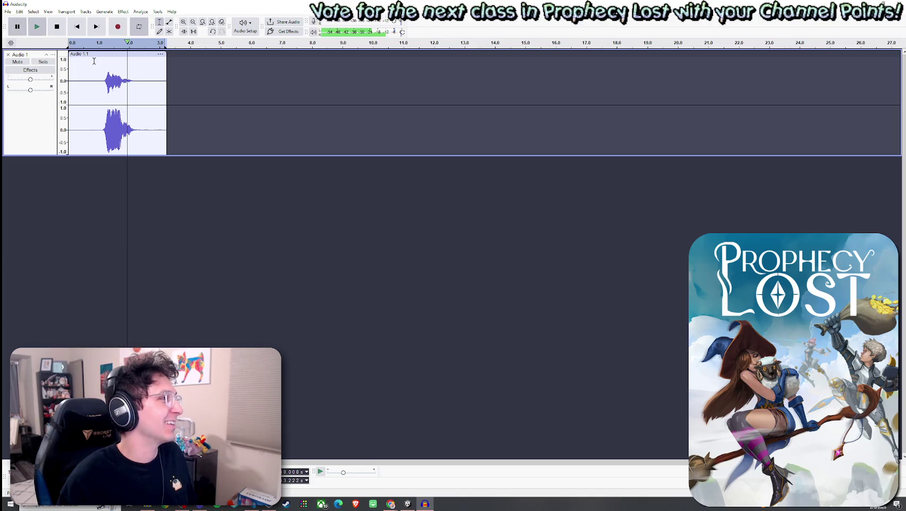
key(BackSpace)
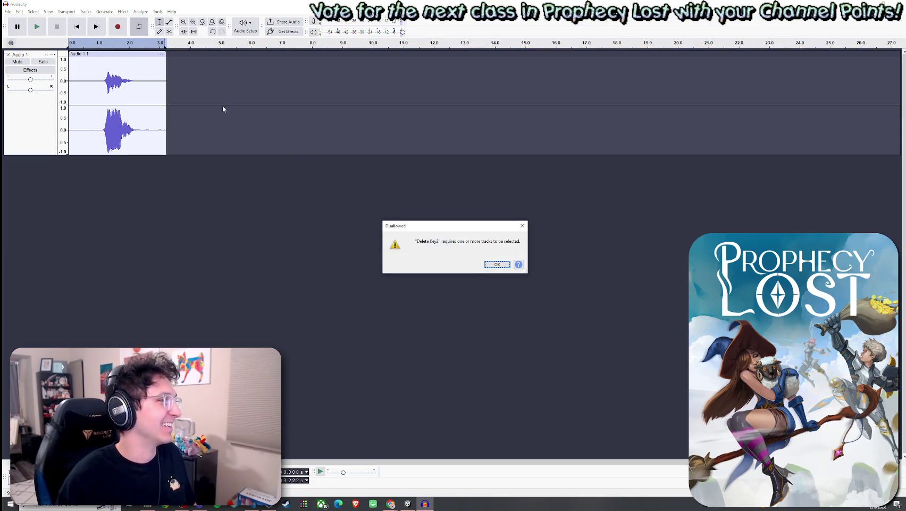
click(498, 267)
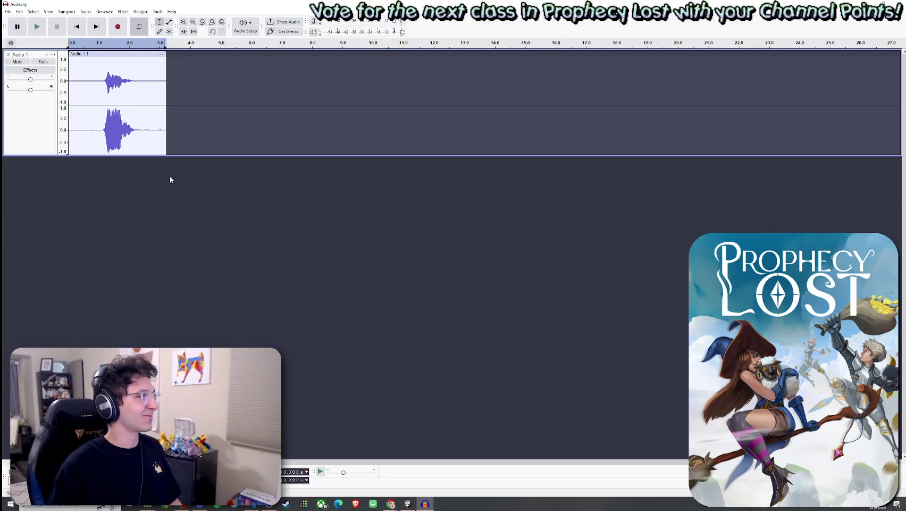
Step: Close the Audio 1 track with the X in its header, removing the recording
click(8, 54)
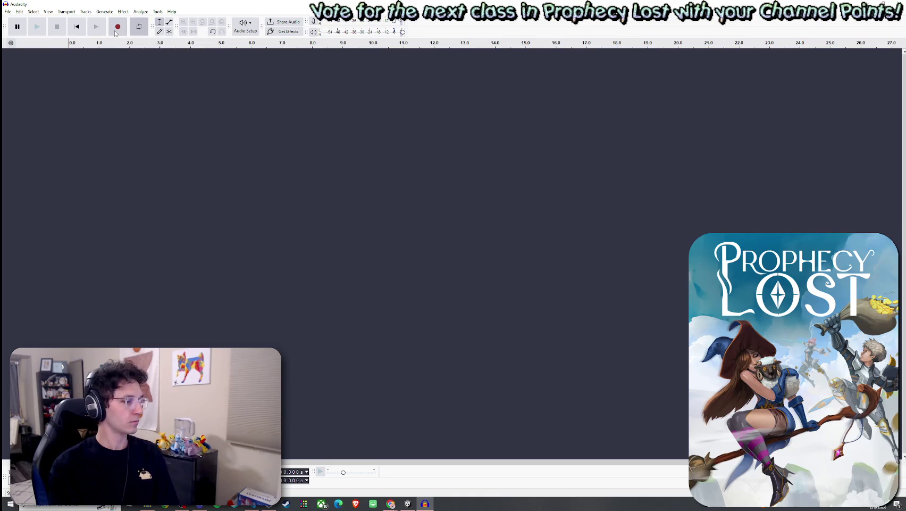
Step: Record a new roughly 4-second take, play it back, then close Audacity to its save prompt
click(116, 31)
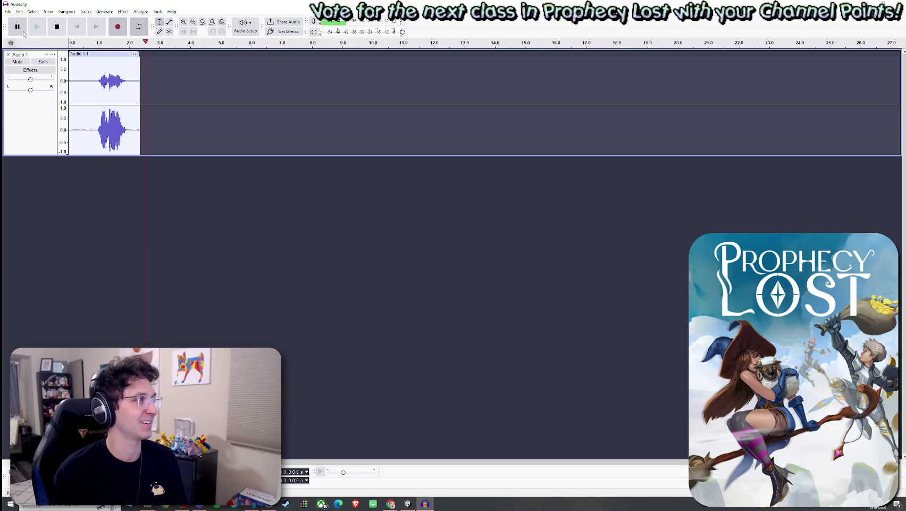
key(space)
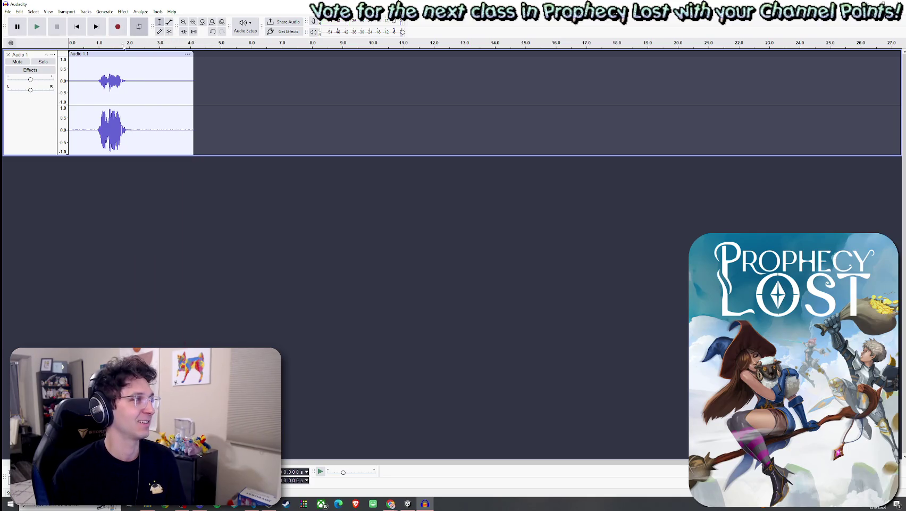
click(42, 33)
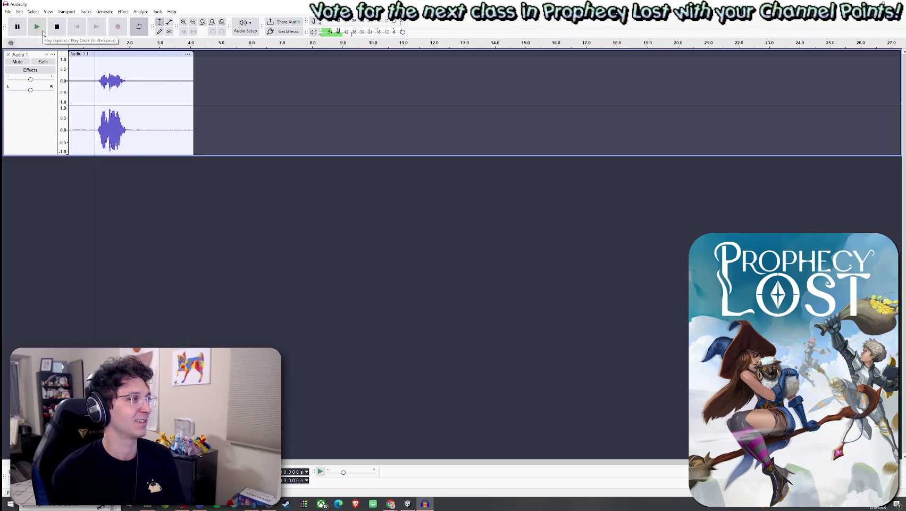
click(148, 60)
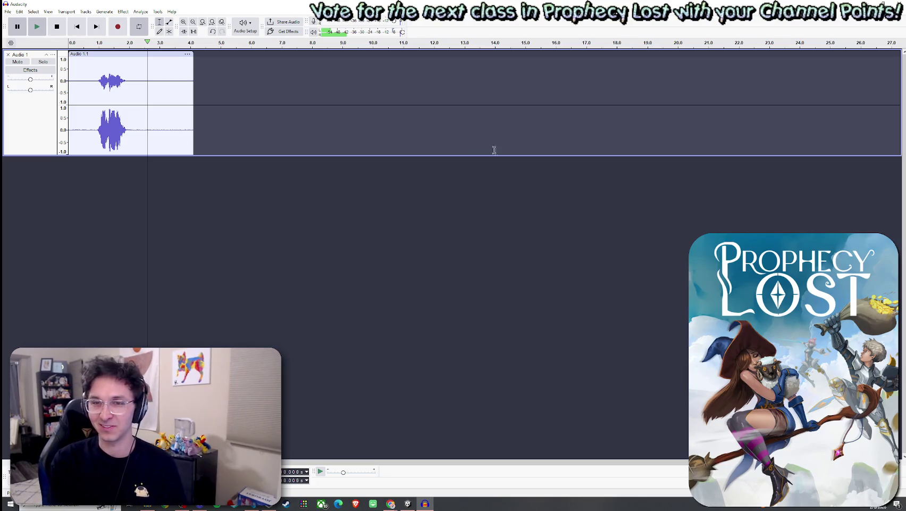
click(899, 3)
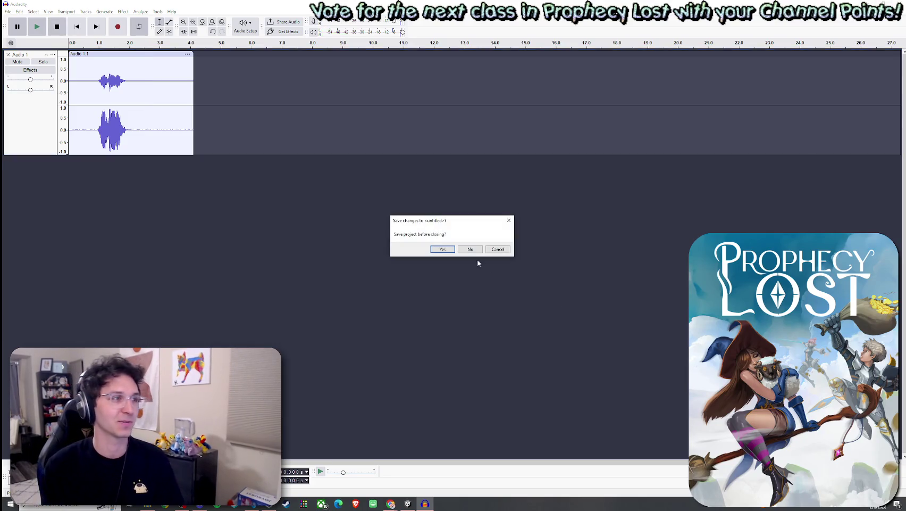
Step: Close Audacity without saving and return to Unity's Scene view of the Player prefab's HUD canvas
click(470, 250)
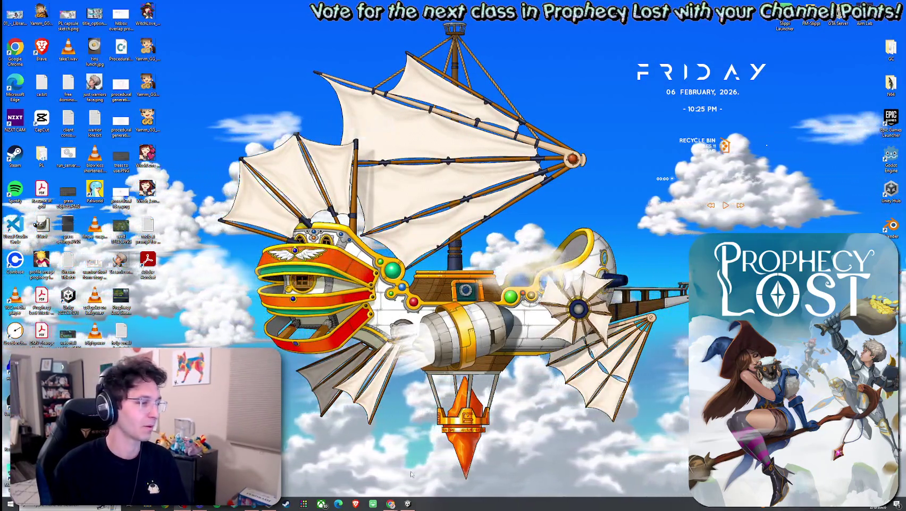
click(411, 503)
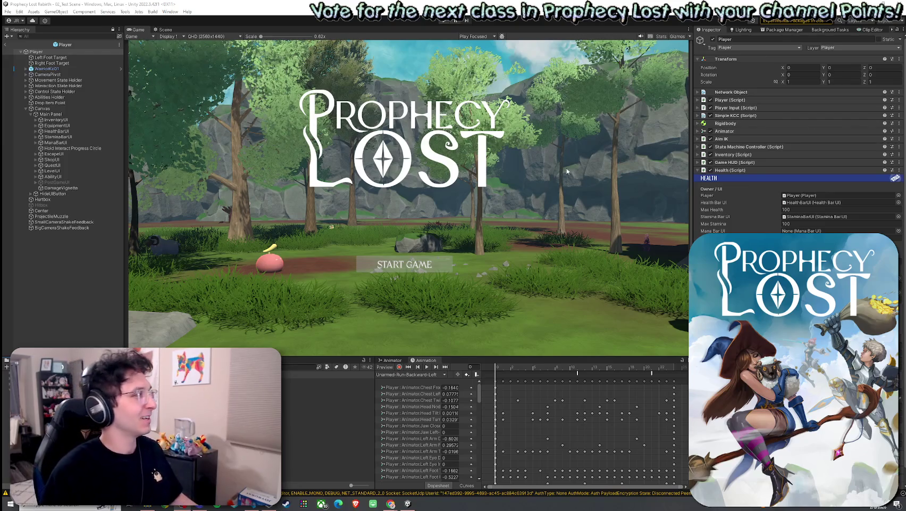
click(166, 29)
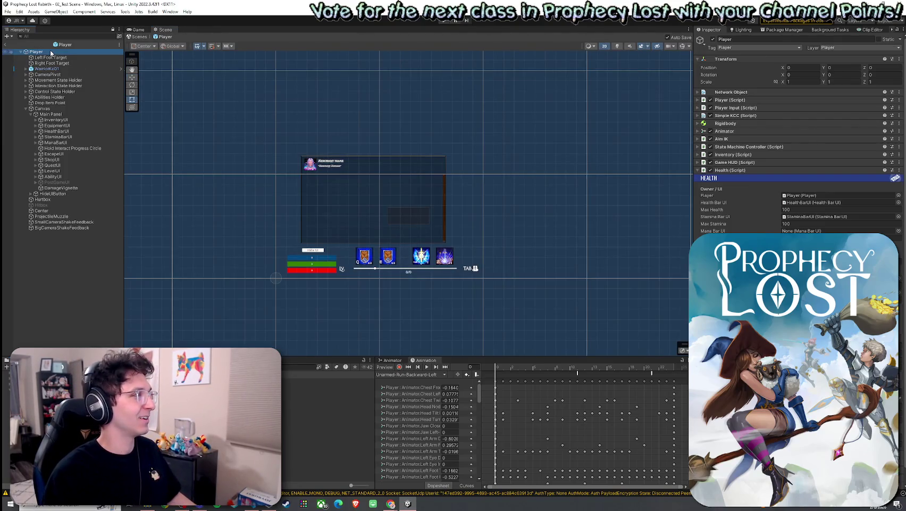
double_click(77, 69)
drag(529, 72, 621, 80)
click(604, 47)
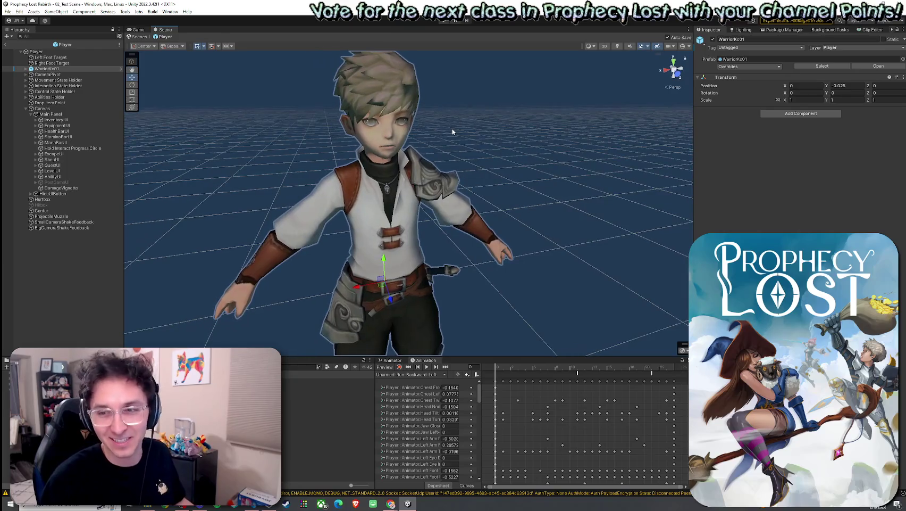
scroll(511, 154, down, 3)
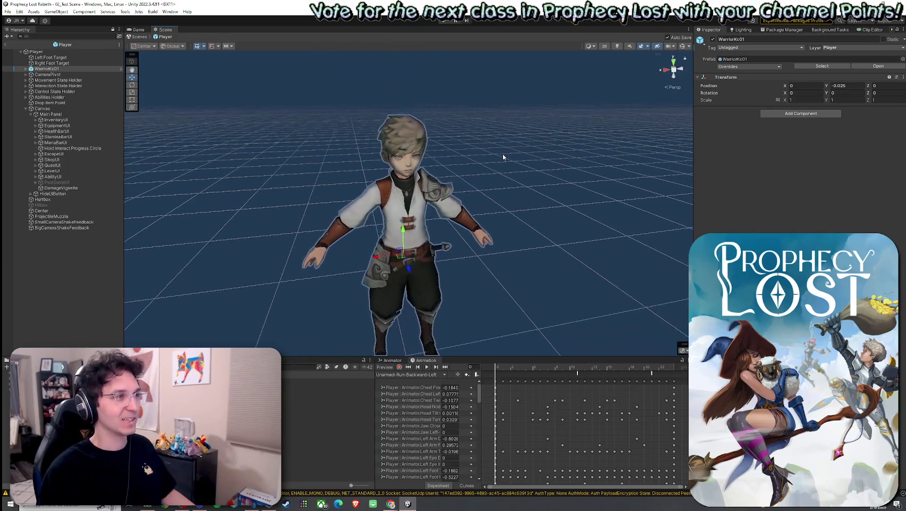
scroll(504, 154, up, 2)
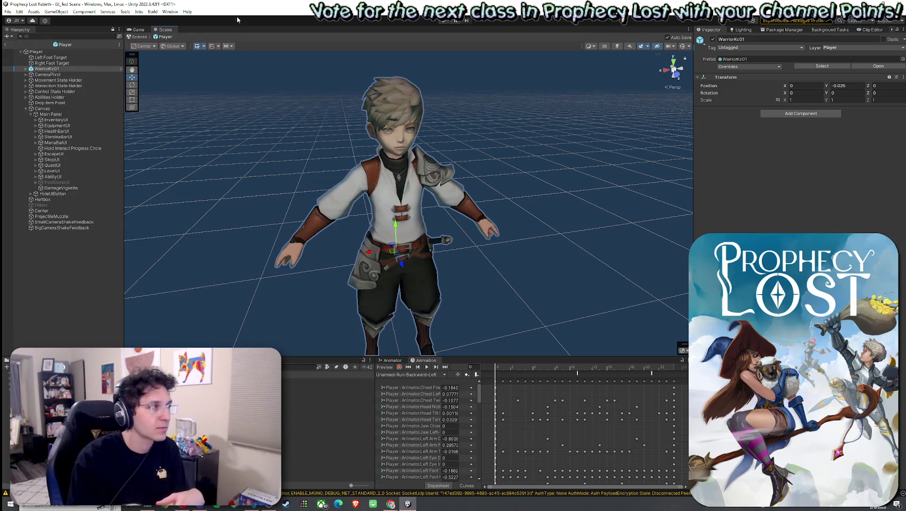
key(super)
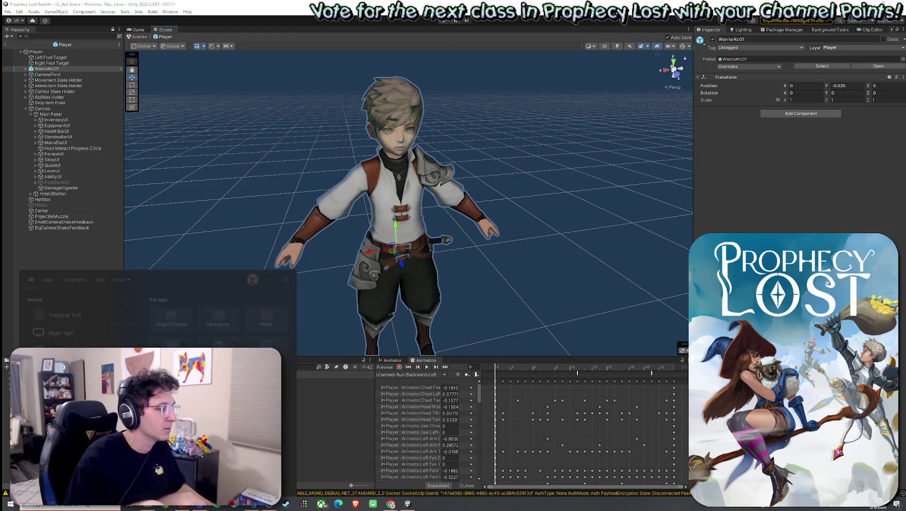
key(Escape)
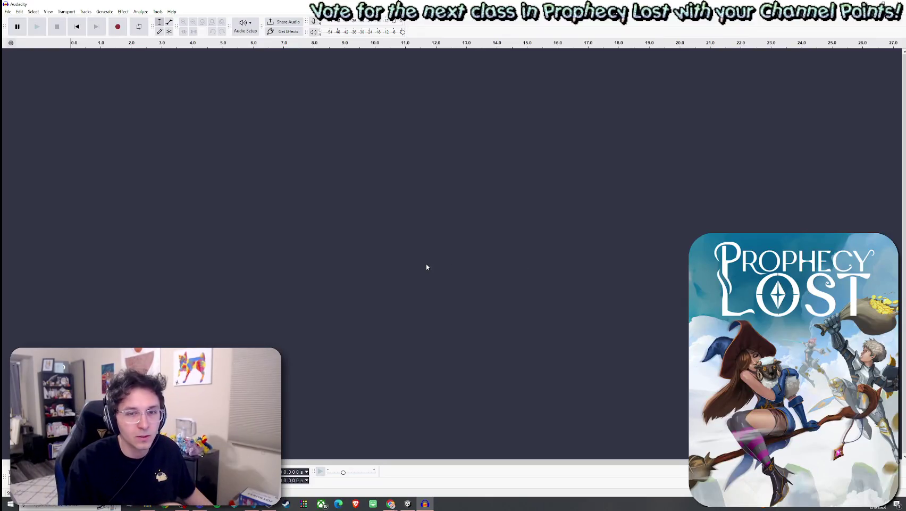
click(118, 26)
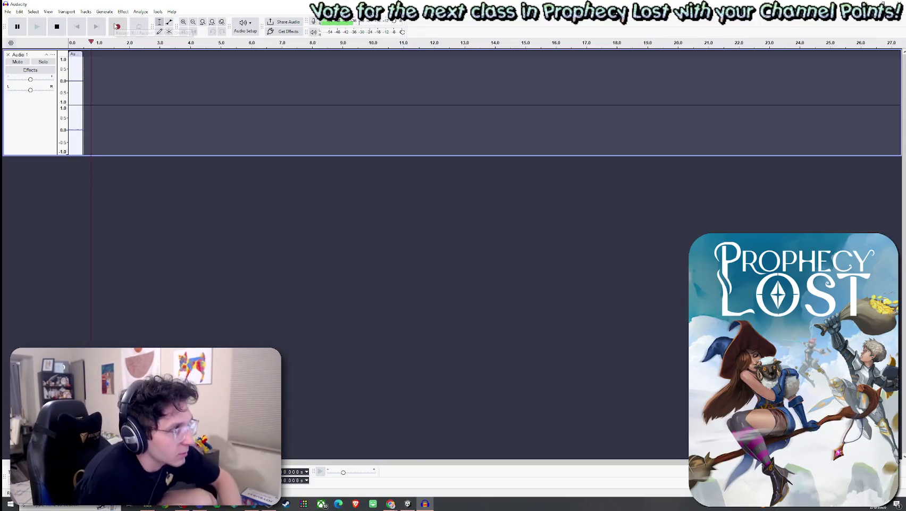
click(57, 26)
click(36, 26)
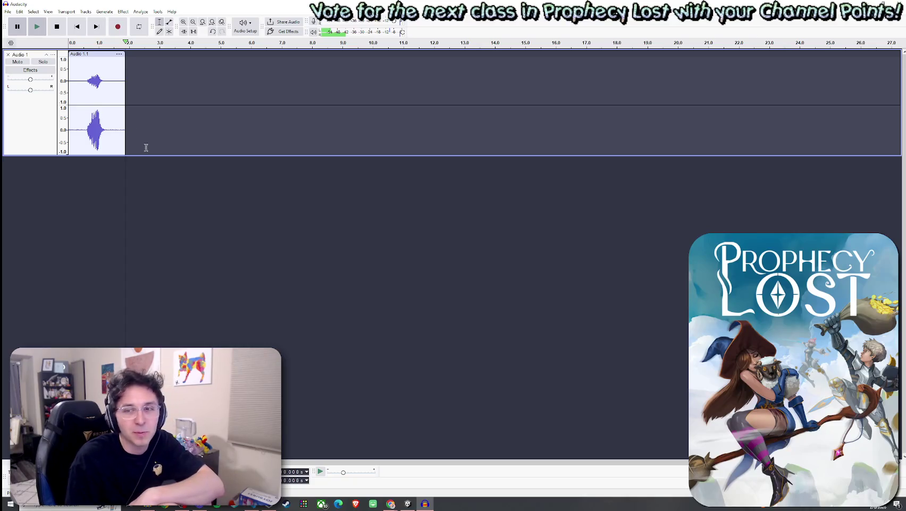
click(899, 4)
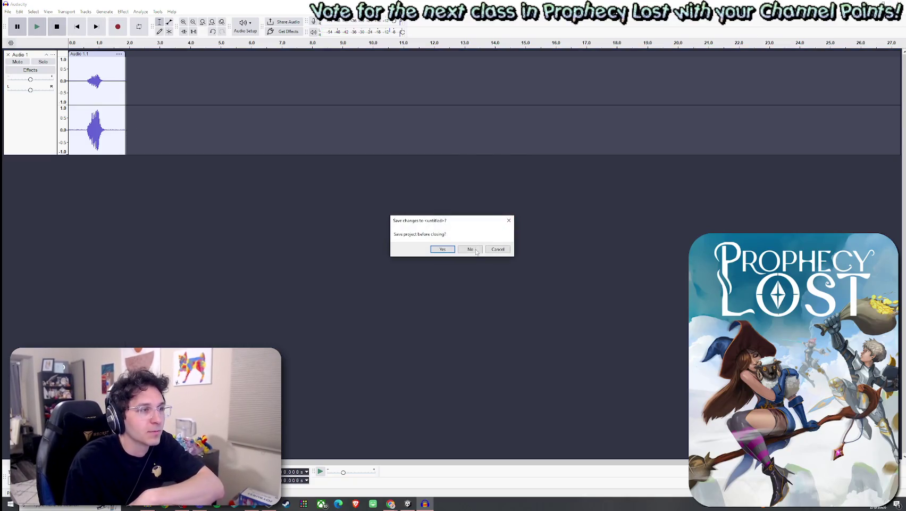
click(481, 250)
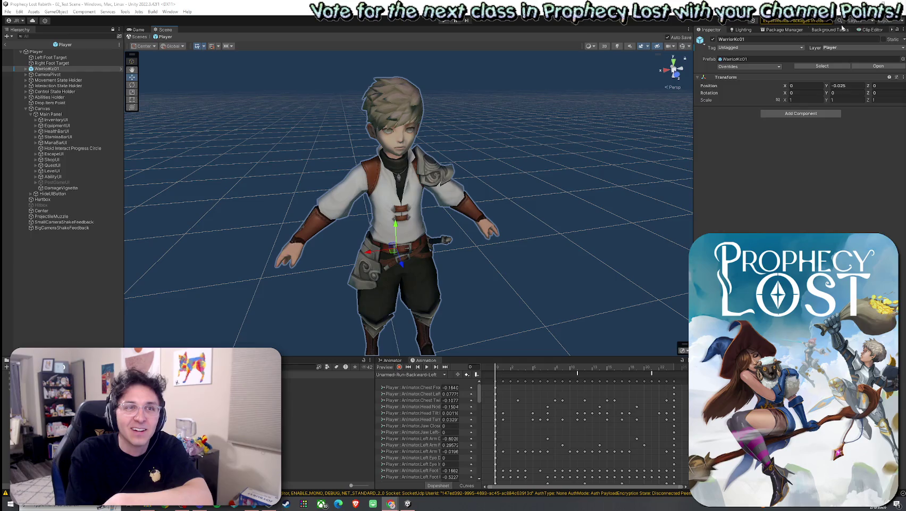
key(alt+Tab)
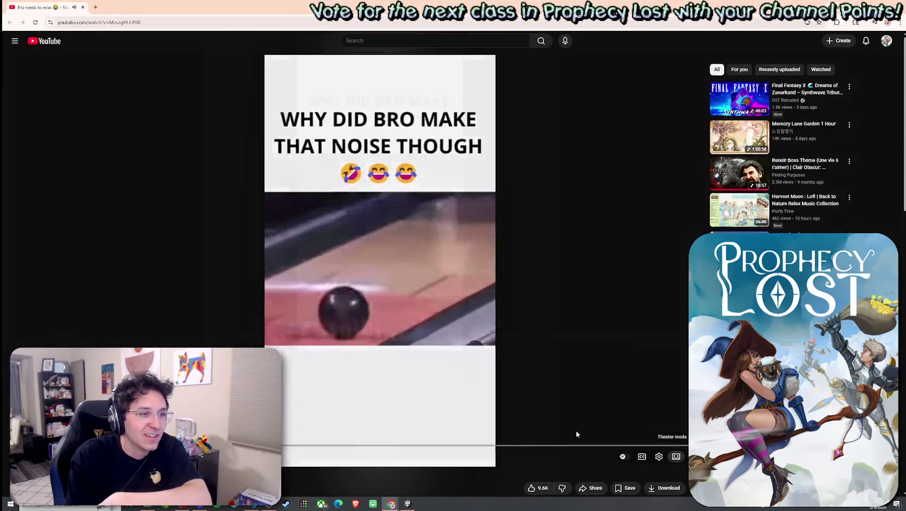
key(t)
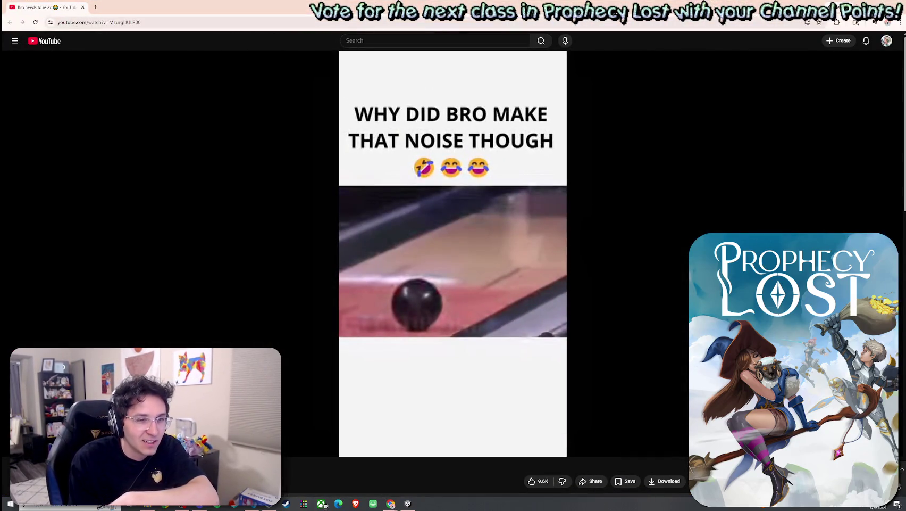
click(471, 407)
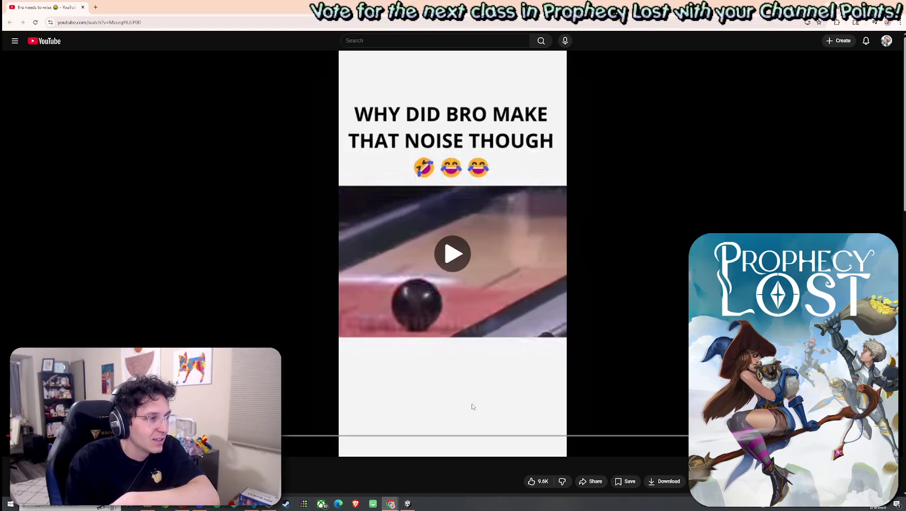
click(370, 448)
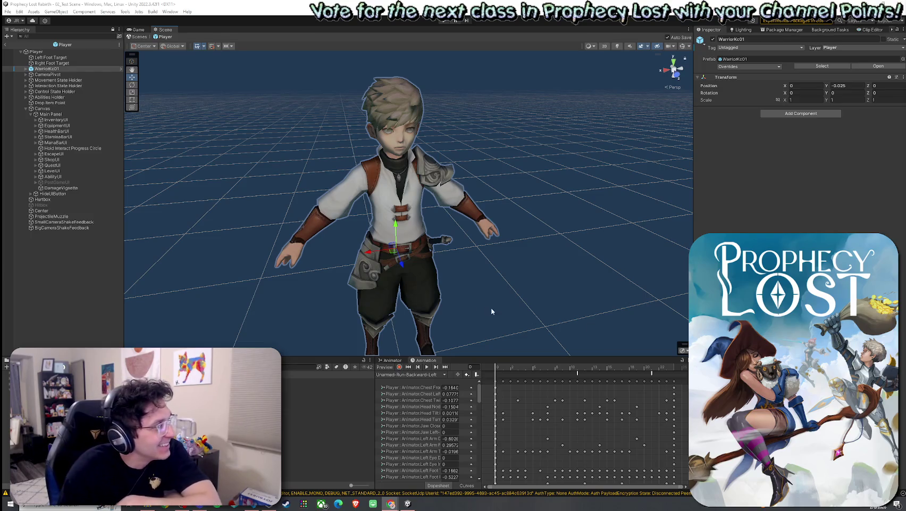
Step: Exit Prefab Mode back to the 02_Test Scene forest level and save the scene
click(7, 11)
click(57, 4)
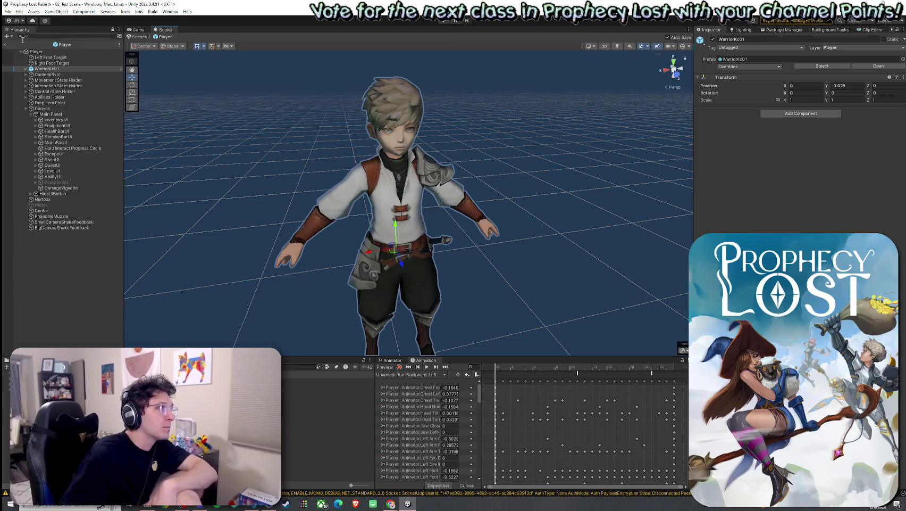
click(6, 45)
click(8, 11)
click(28, 45)
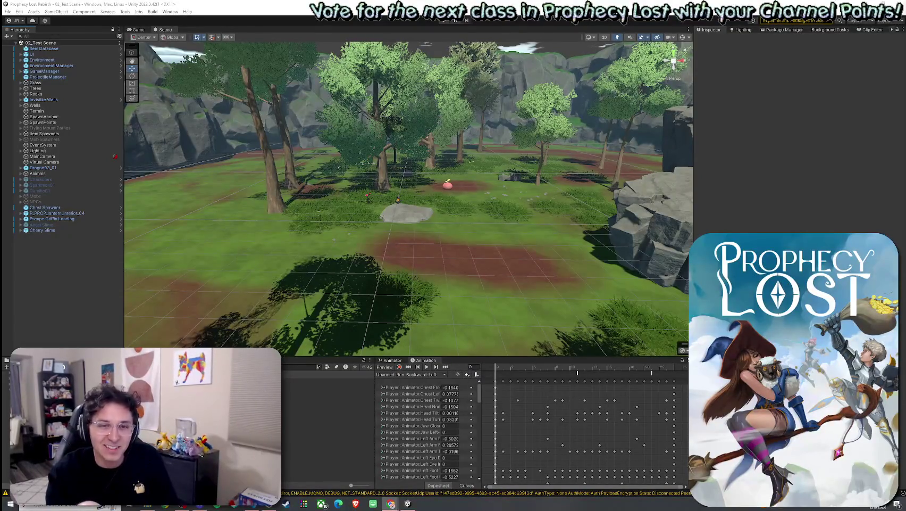
Step: Select the Player prefab and scroll its Inspector down to the Health (Script) settings
click(159, 380)
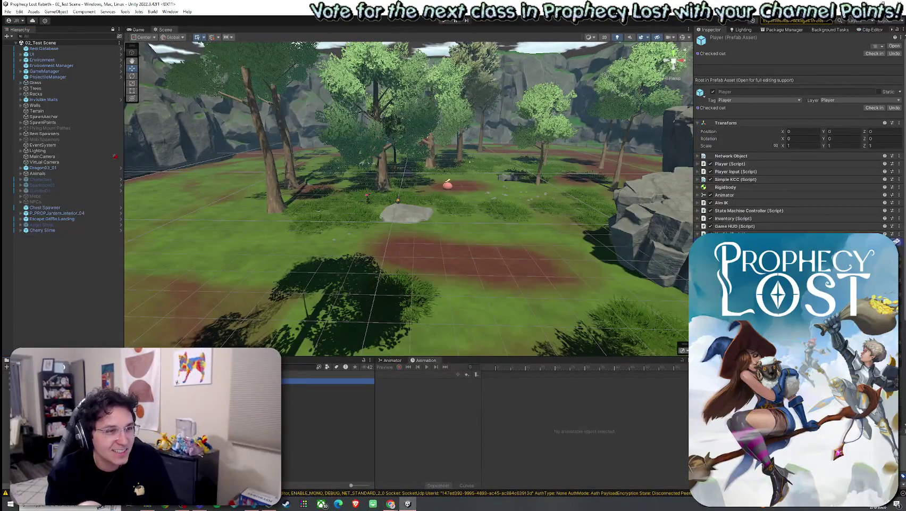
scroll(798, 138, down, 3)
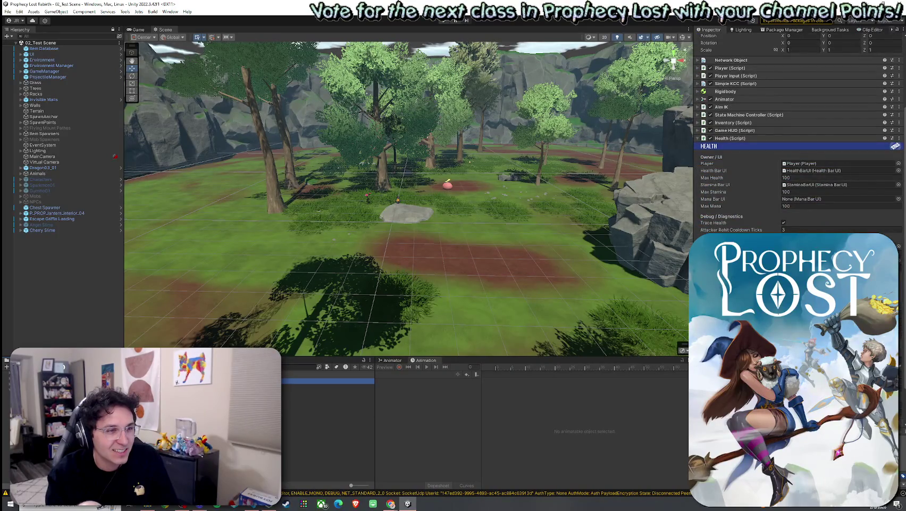
scroll(798, 139, down, 2)
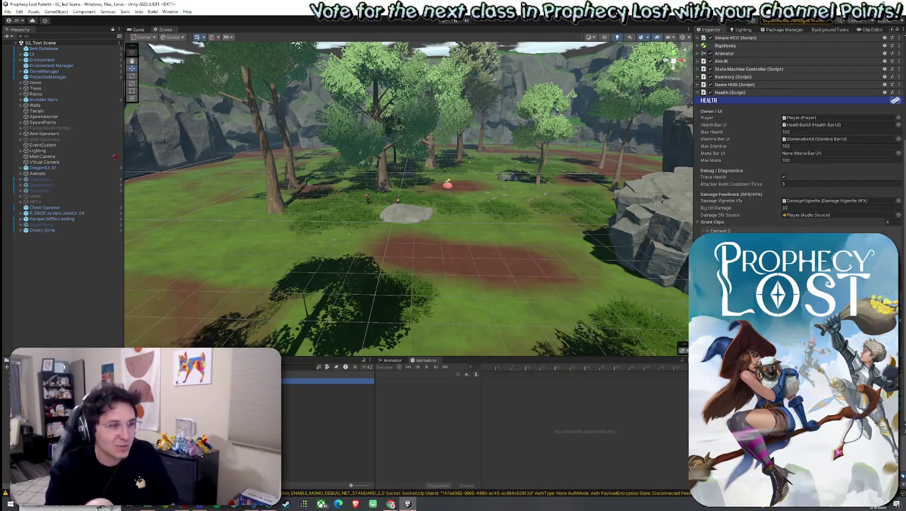
Step: Preview the VOX hurt, burning scream and aggressive breath clips, ending on the Female Adult folder
click(324, 430)
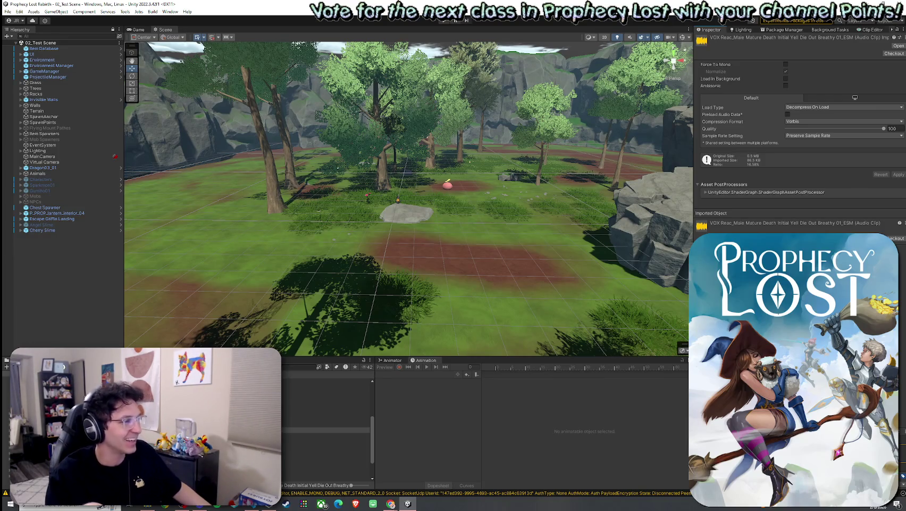
scroll(327, 425, down, 3)
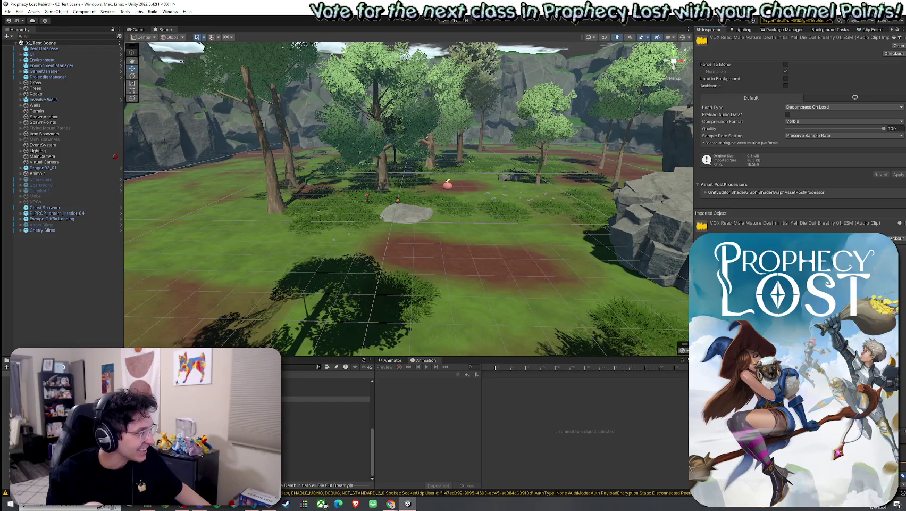
click(326, 420)
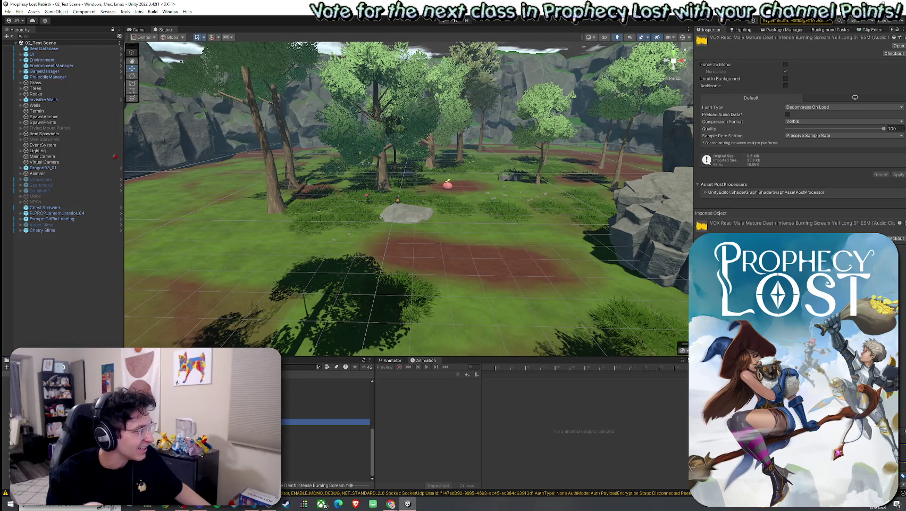
scroll(327, 425, up, 3)
click(327, 399)
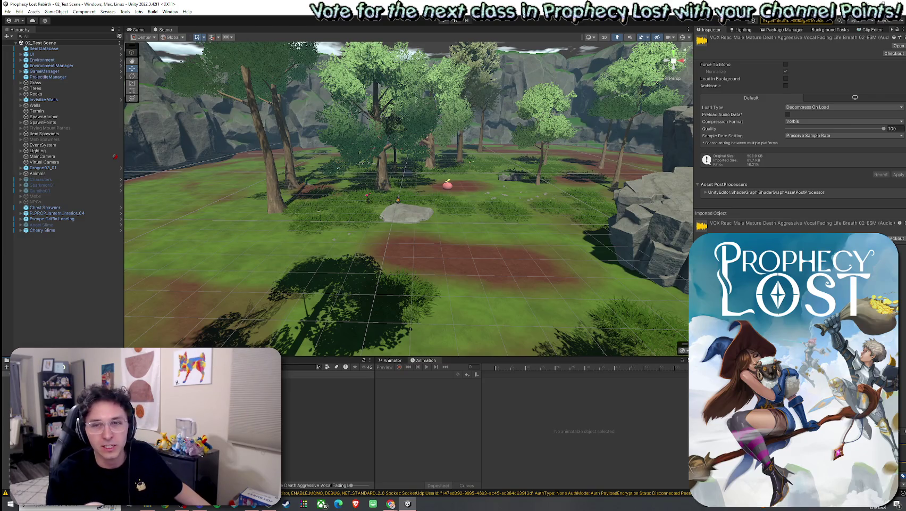
click(327, 398)
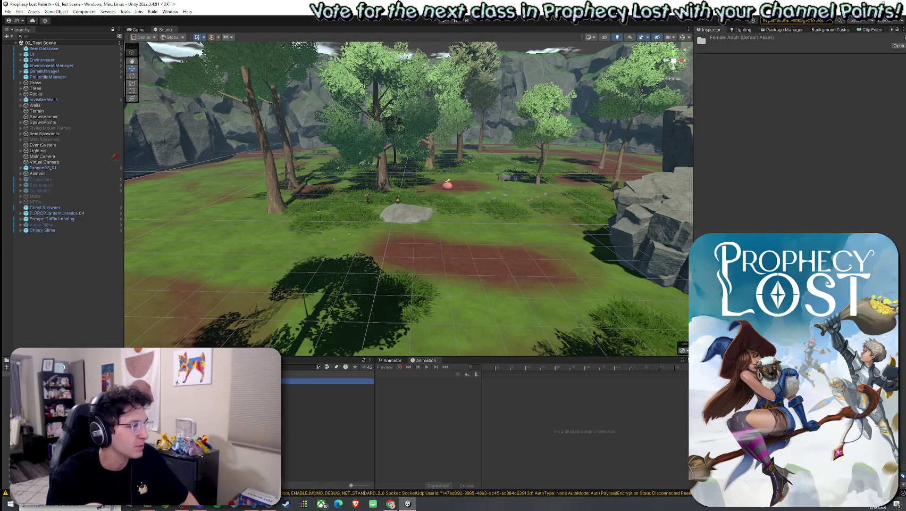
Step: Replace the 'Vignette' Package Manager search with 'Anime' and start importing Anime Character Vocalizations
key(Down)
key(Down)
key(Down)
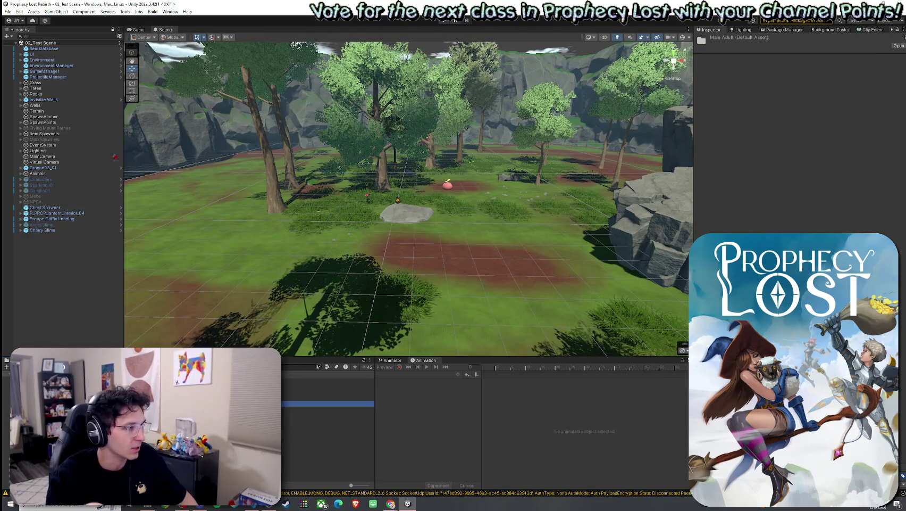
key(Up)
key(Up)
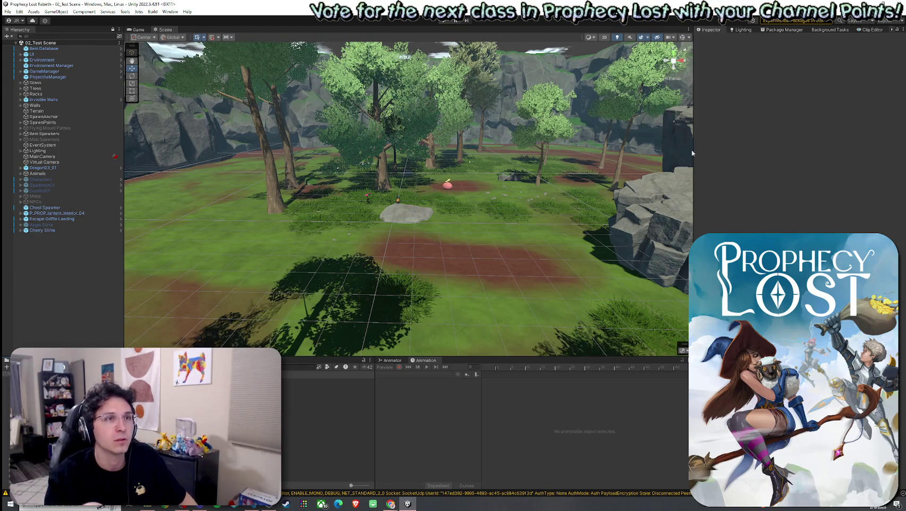
click(791, 29)
double_click(862, 36)
key(BackSpace)
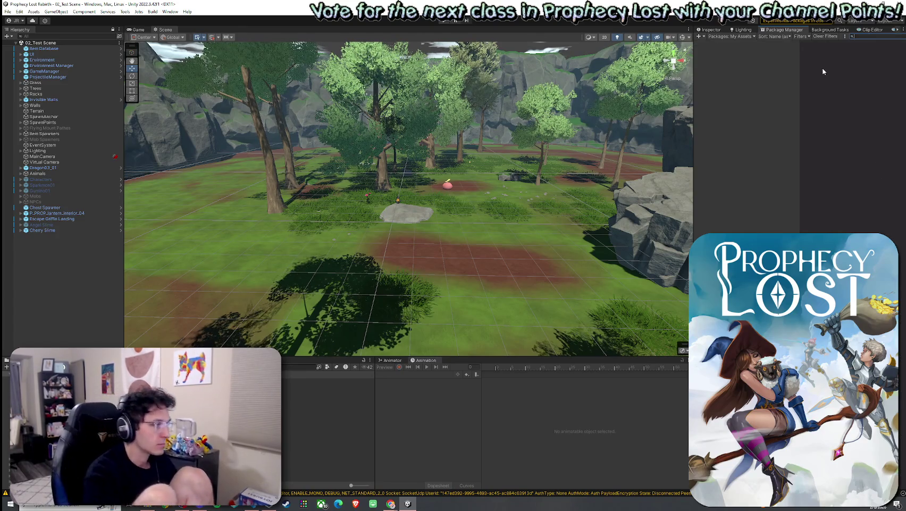
text(Amo,e)
key(BackSpace)
key(BackSpace)
key(BackSpace)
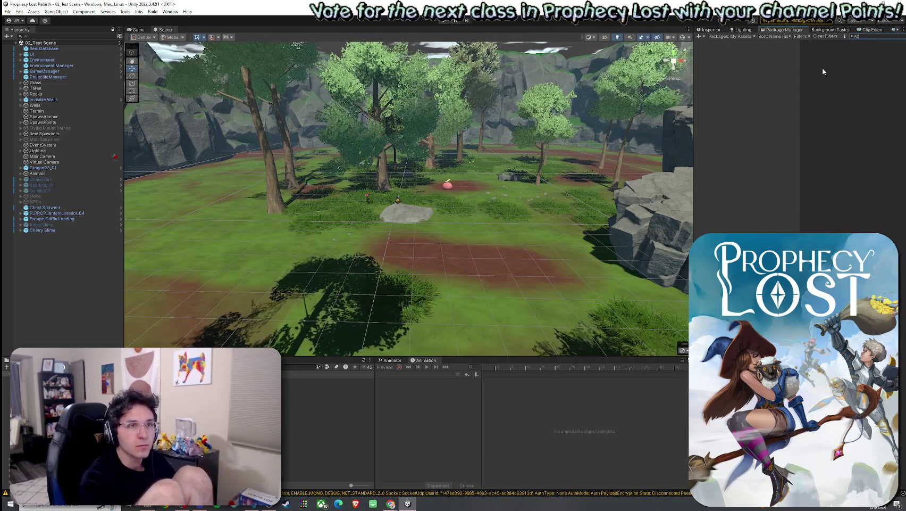
text(nime)
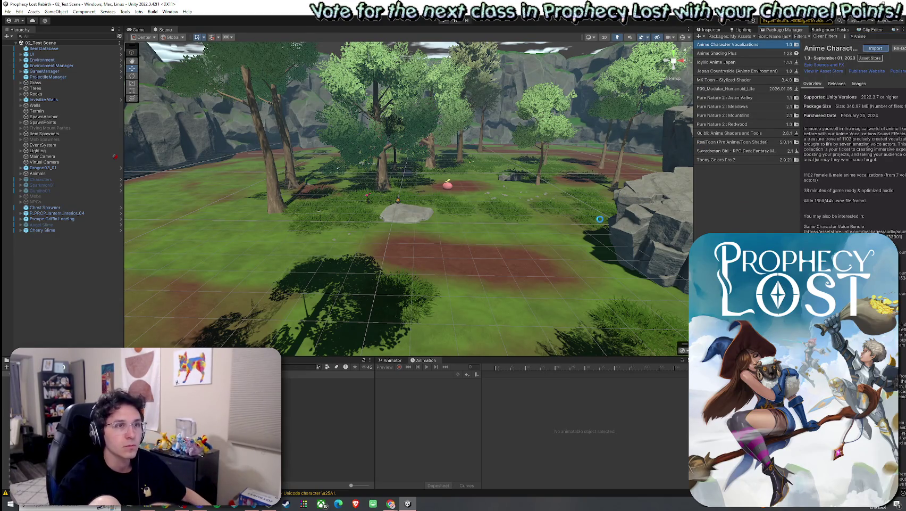
mouse_move(504, 237)
mouse_down()
mouse_move(481, 239)
mouse_move(513, 227)
mouse_up()
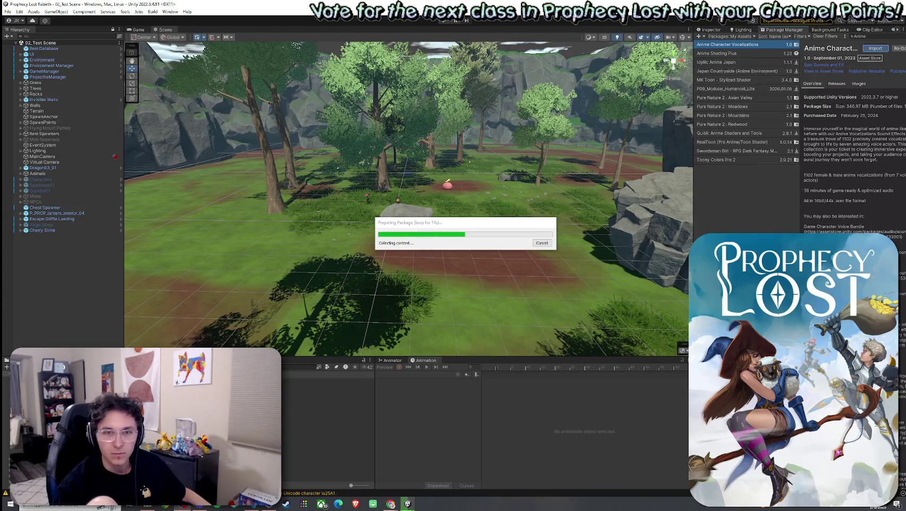
Step: Wait for package preparation to finish and dismiss the 'Nothing to import!' notice with OK
drag(496, 228, 485, 209)
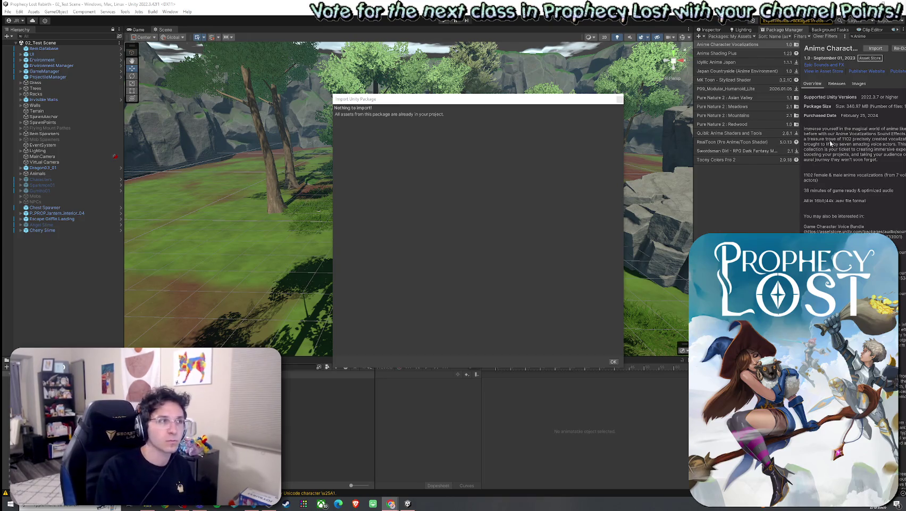
click(692, 142)
key(Return)
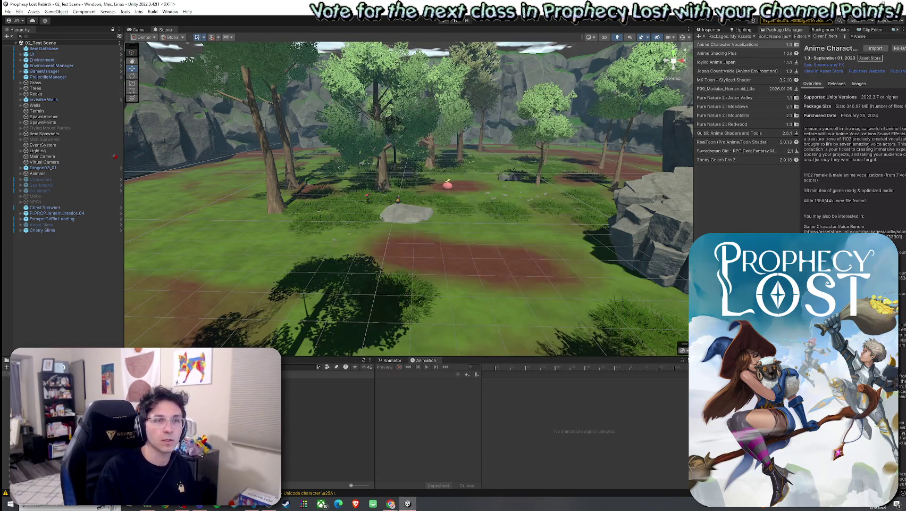
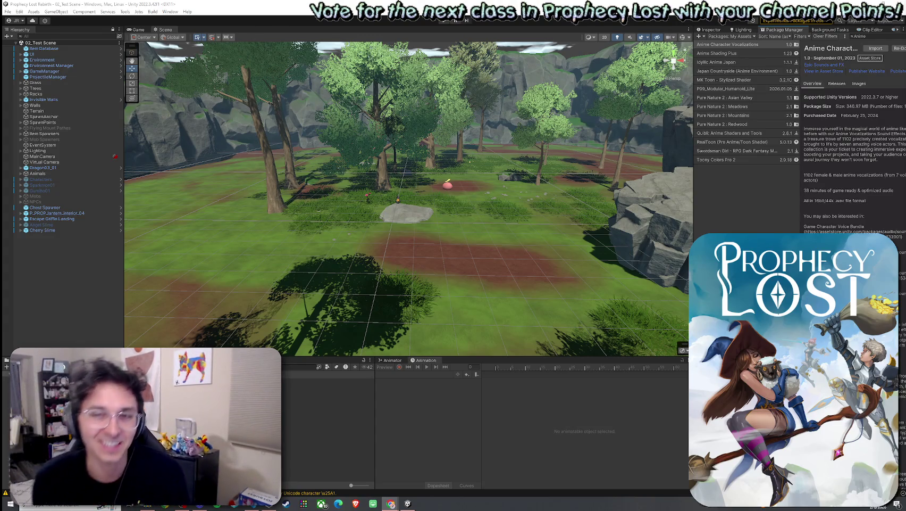
Step: Save the 02_Test Scene with File > Save
key(alt+Tab)
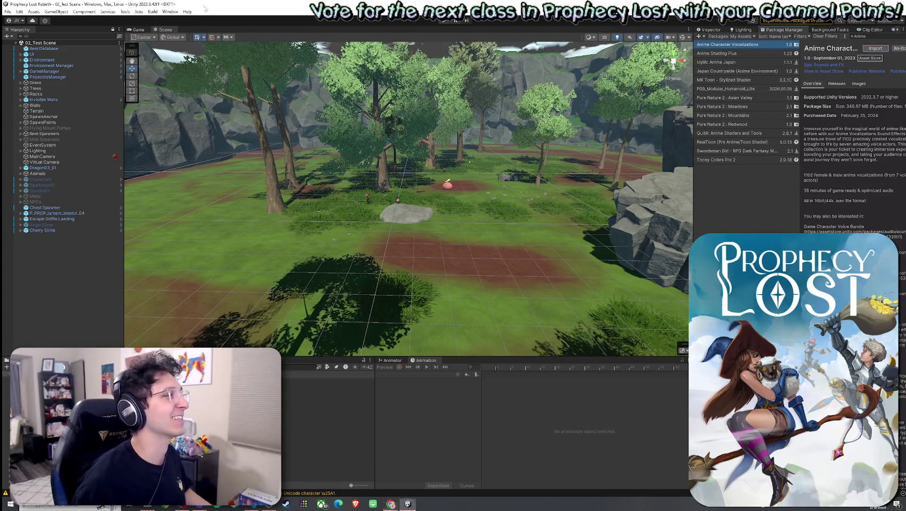
click(7, 11)
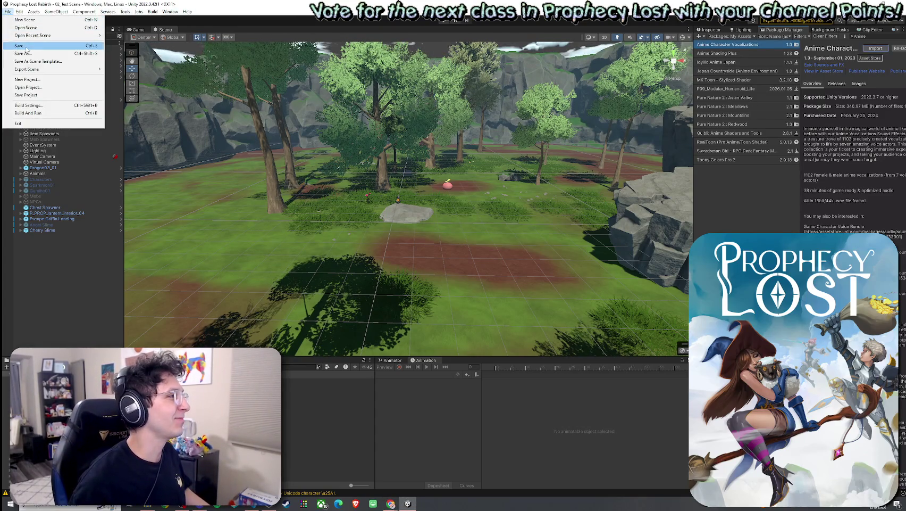
click(21, 45)
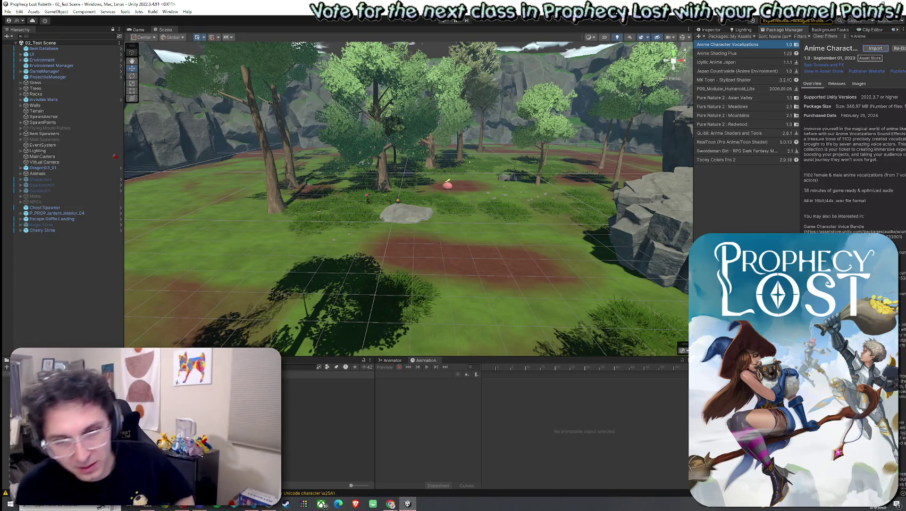
Step: Open the Player prefab in Prefab Mode, then return to the 02_Test Scene
key(alt+Tab)
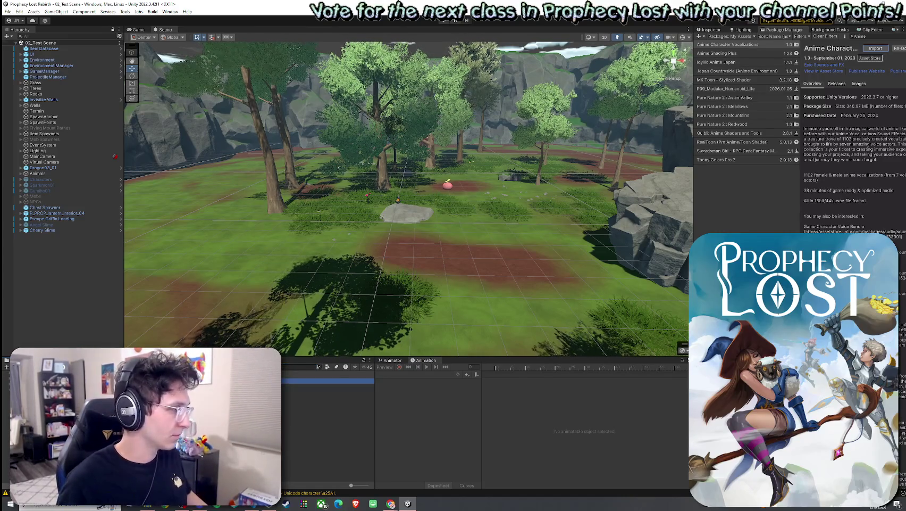
double_click(397, 151)
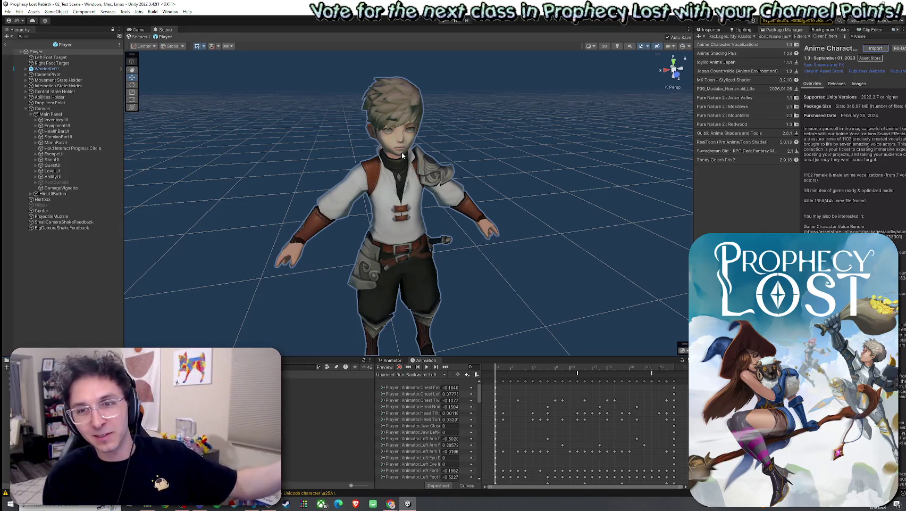
click(5, 44)
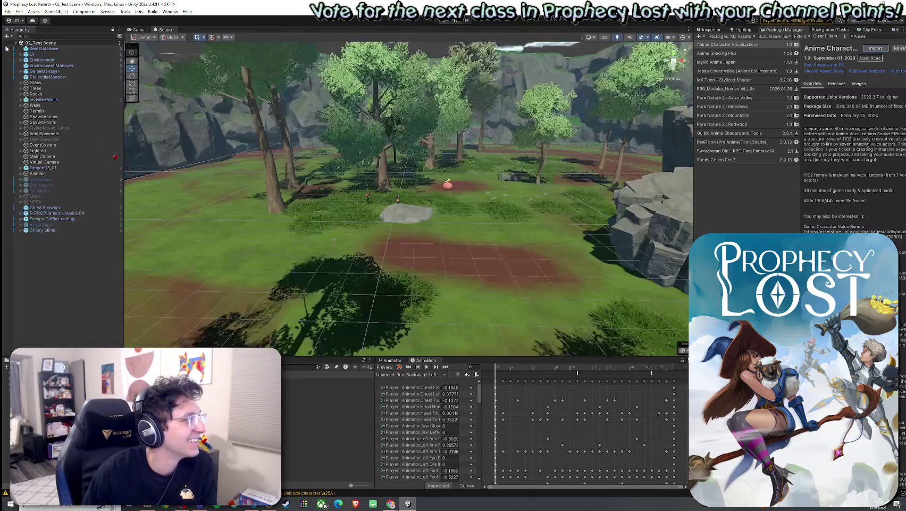
click(8, 11)
key(Escape)
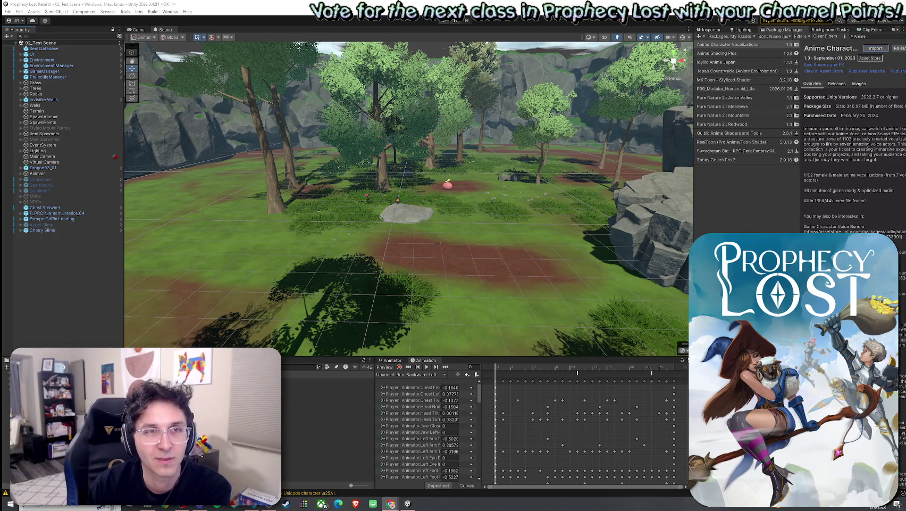
key(alt+Tab)
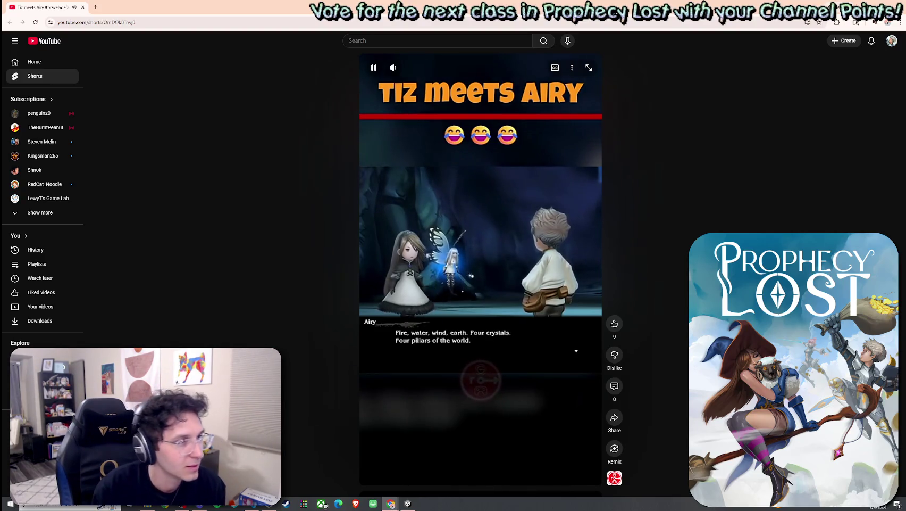
Step: Pause the 'Tiz meets Airy' Short, glance at its comments, then open the #bravelydefault hashtag
click(577, 232)
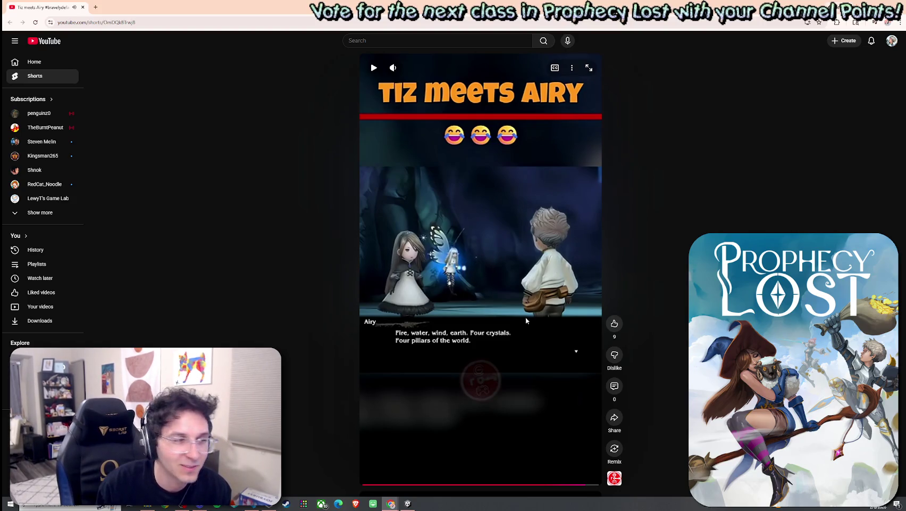
click(614, 386)
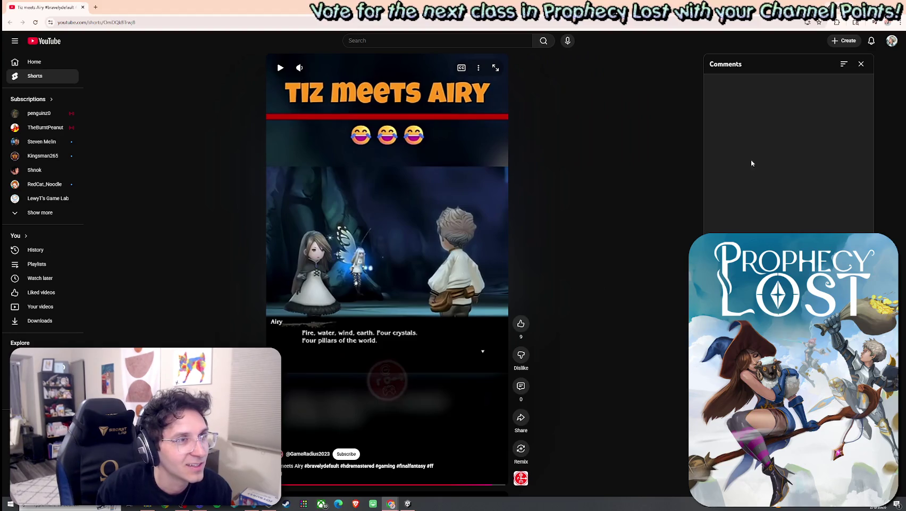
click(860, 64)
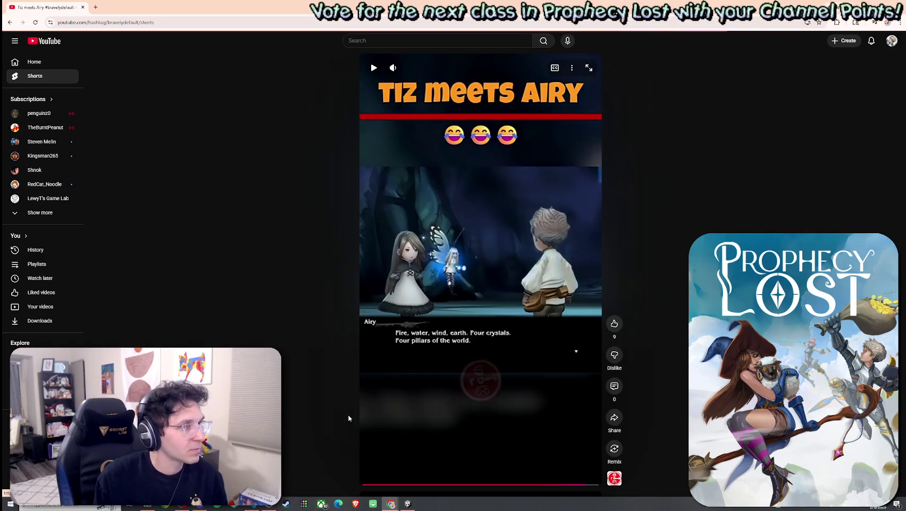
click(367, 418)
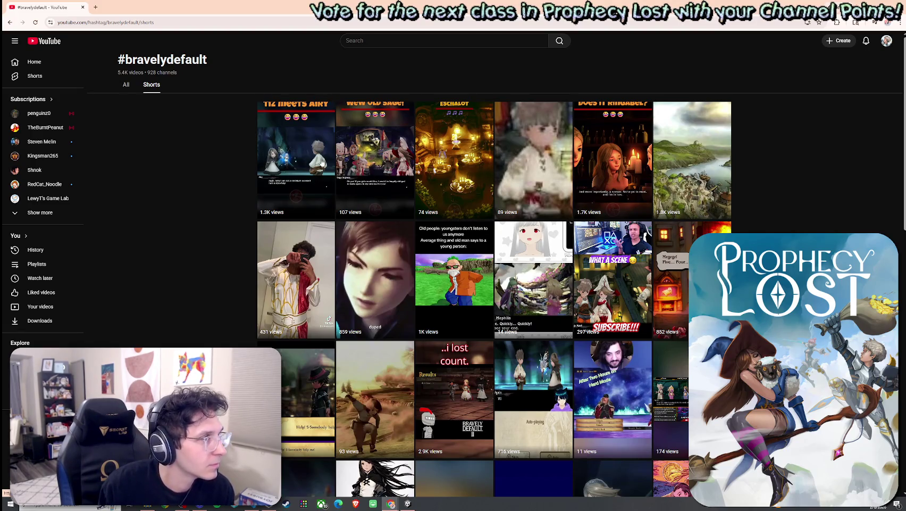
Step: Play the 107-view Short, skip through several Bravely Default Shorts, then switch to Unity
click(381, 174)
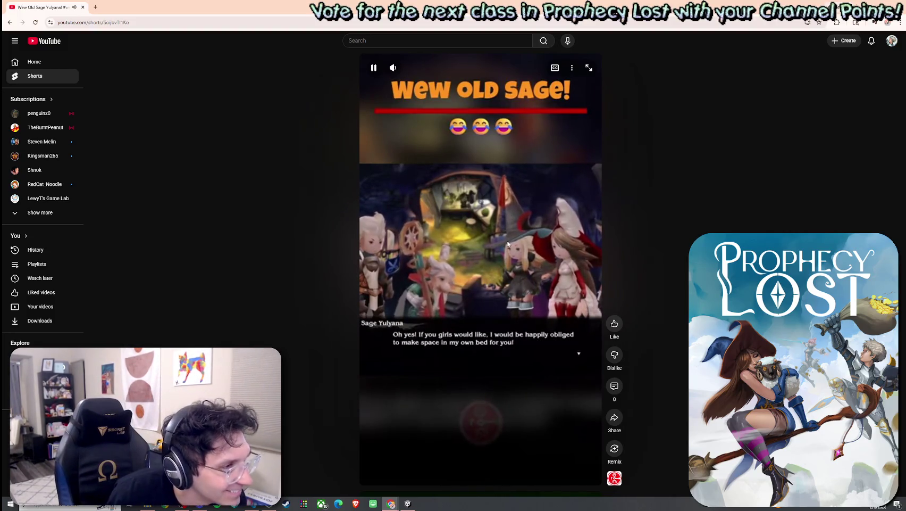
scroll(519, 250, down, 1)
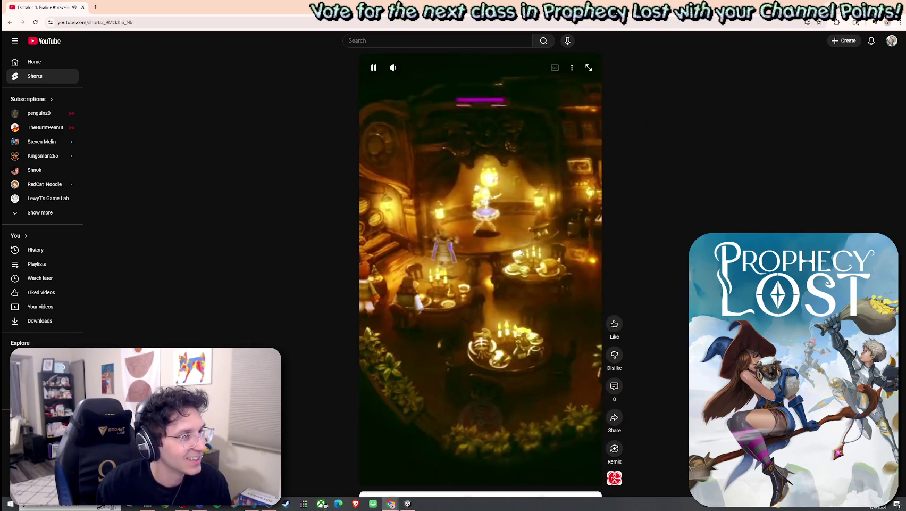
scroll(520, 251, down, 1)
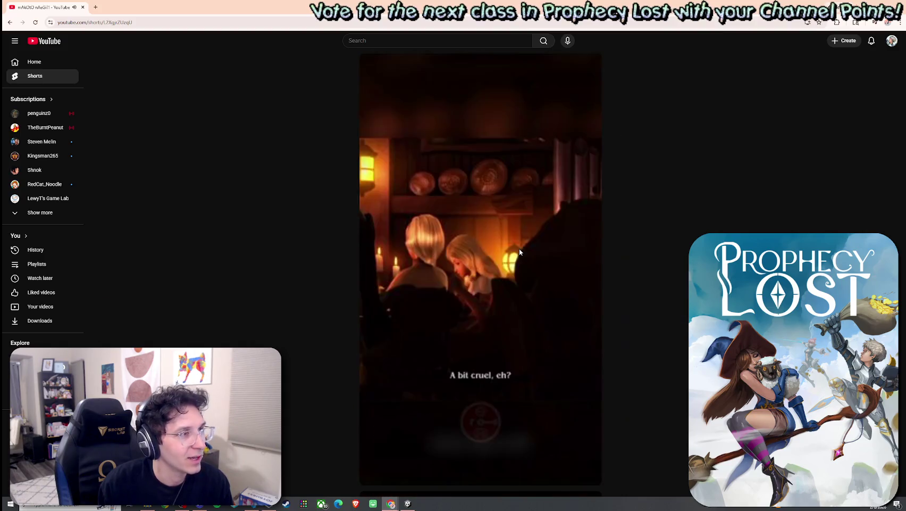
click(520, 252)
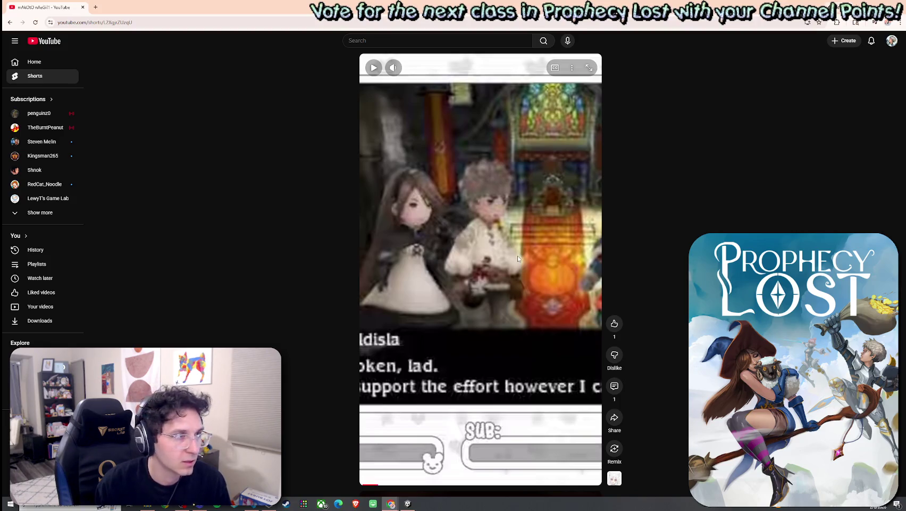
scroll(520, 254, down, 1)
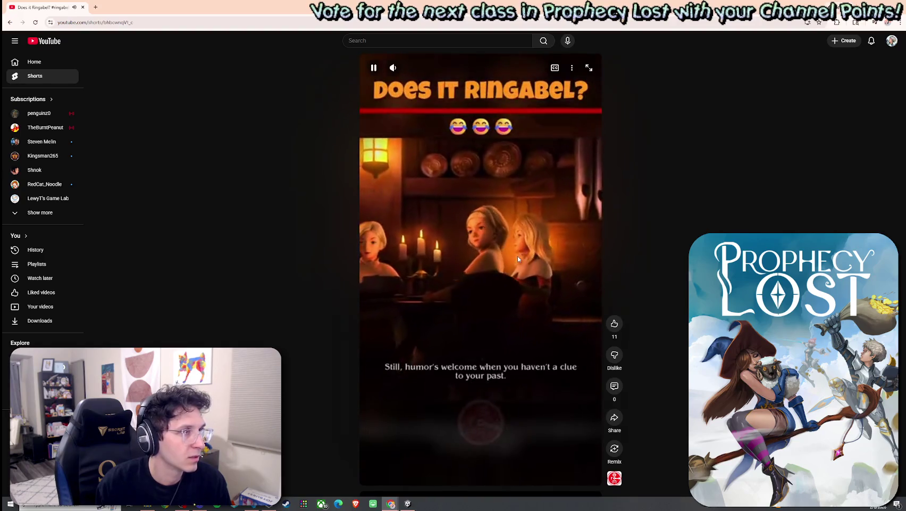
scroll(518, 259, down, 1)
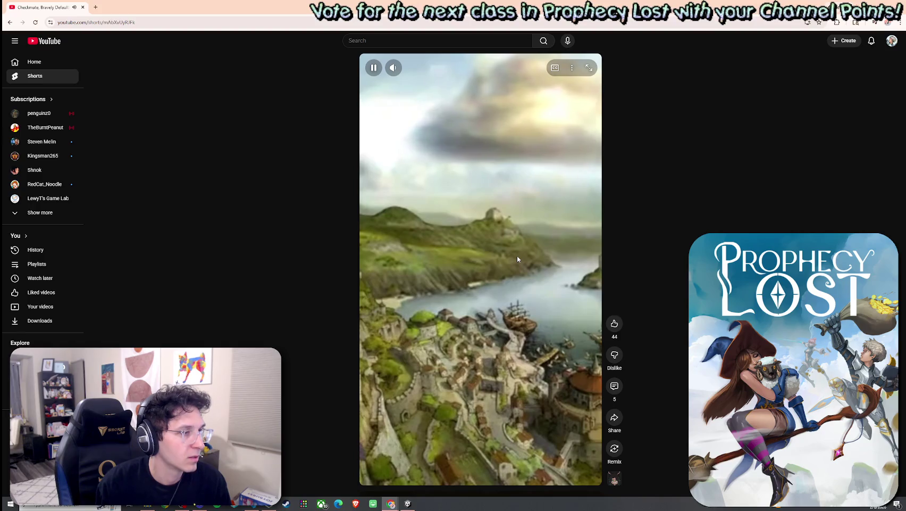
scroll(517, 259, down, 1)
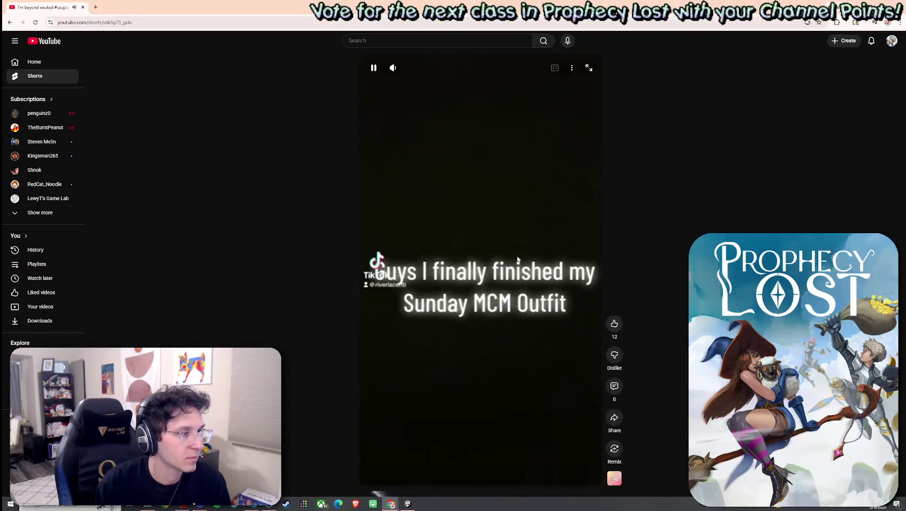
scroll(517, 259, down, 1)
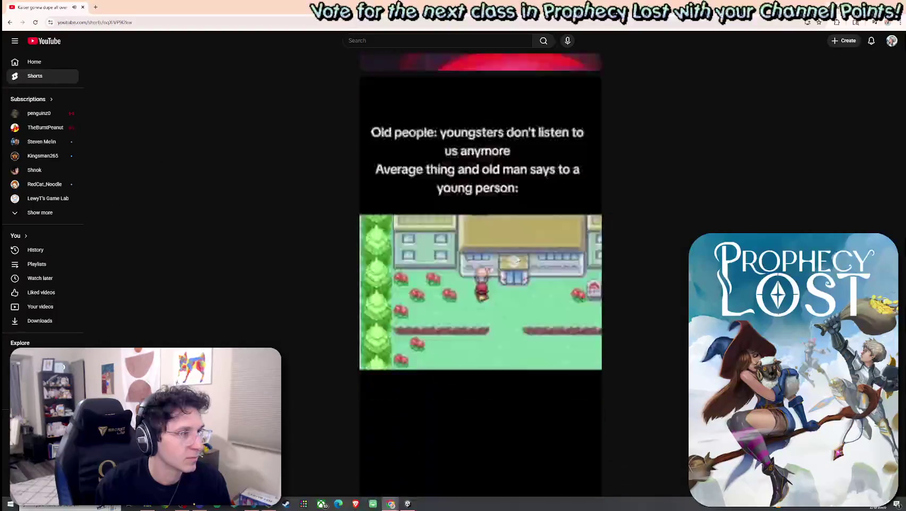
scroll(517, 259, down, 1)
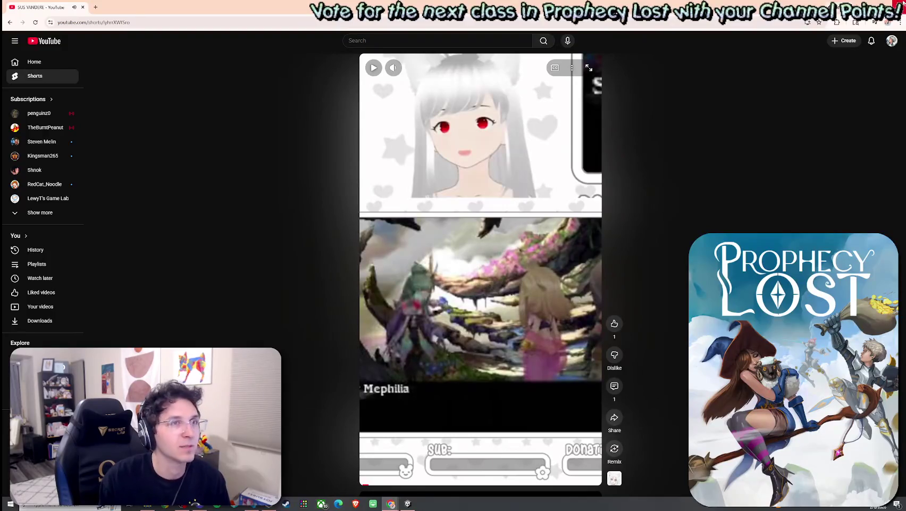
key(alt+Tab)
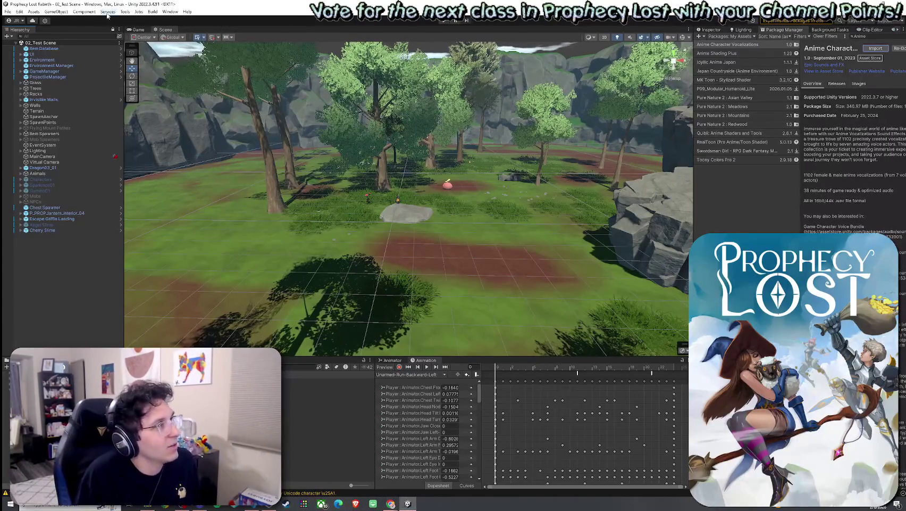
Step: Look through the File menu for the build command, then snap Unity to the right half
click(7, 11)
click(7, 11)
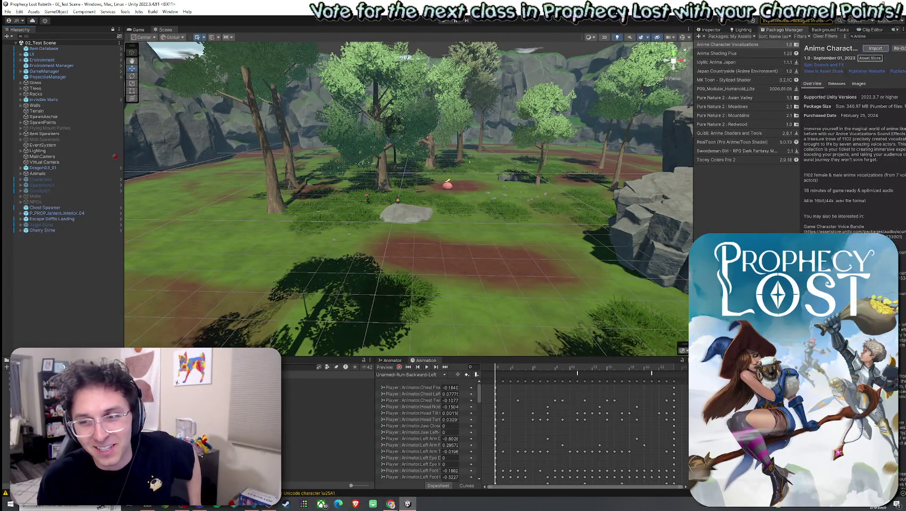
click(8, 11)
click(56, 2)
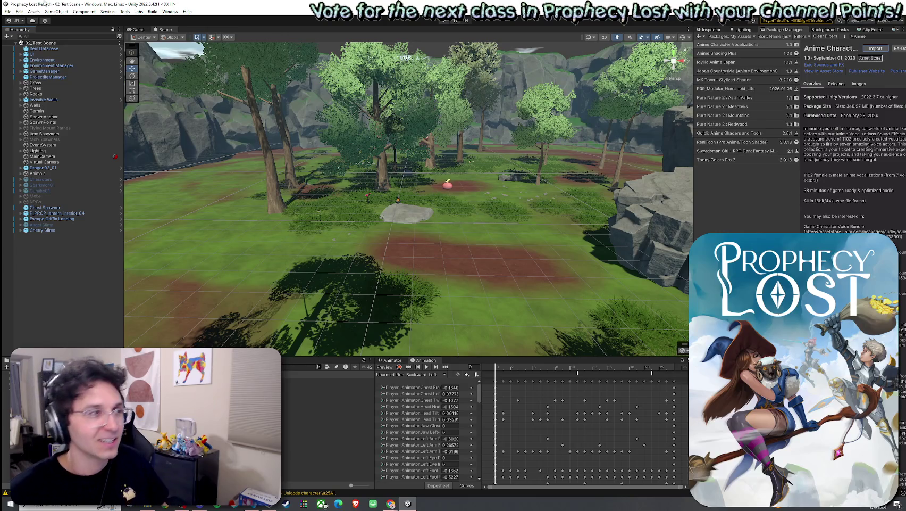
click(8, 11)
click(111, 3)
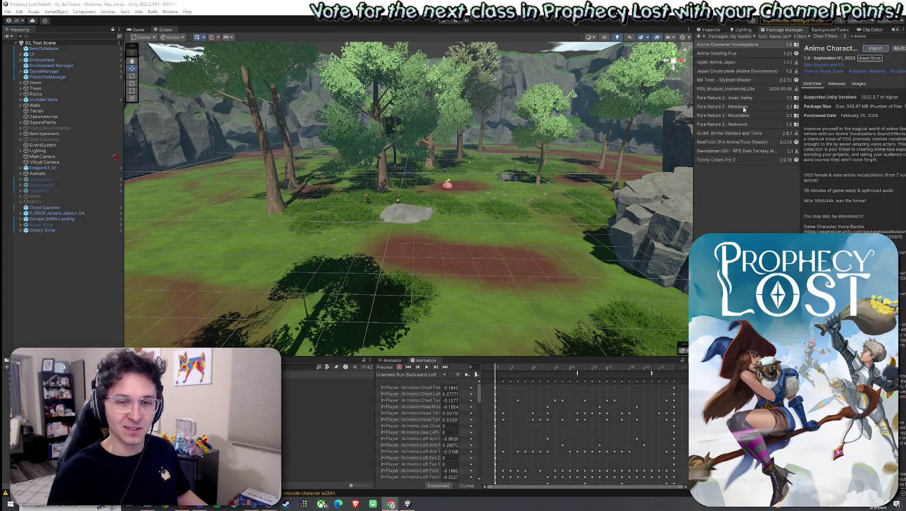
click(9, 12)
click(9, 12)
key(super+Right)
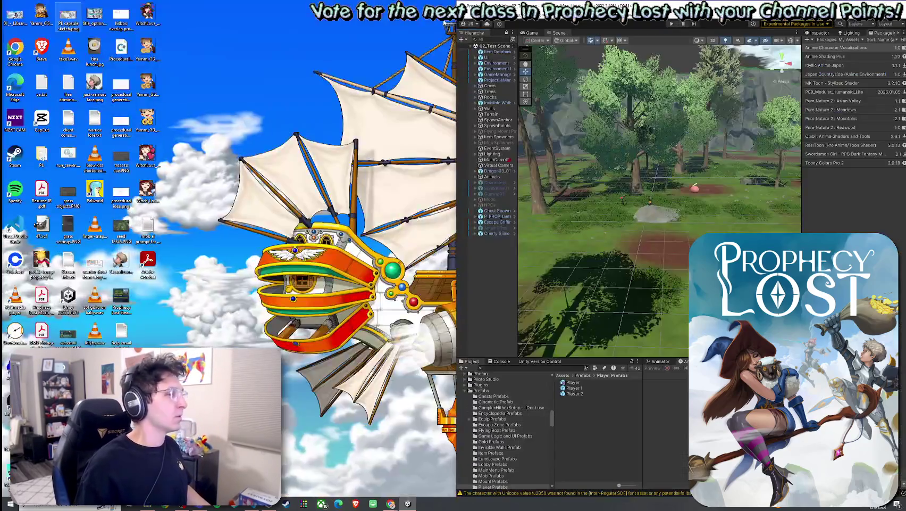
Step: Build the project into a standalone player and wait until it reports Failed
click(467, 16)
click(506, 115)
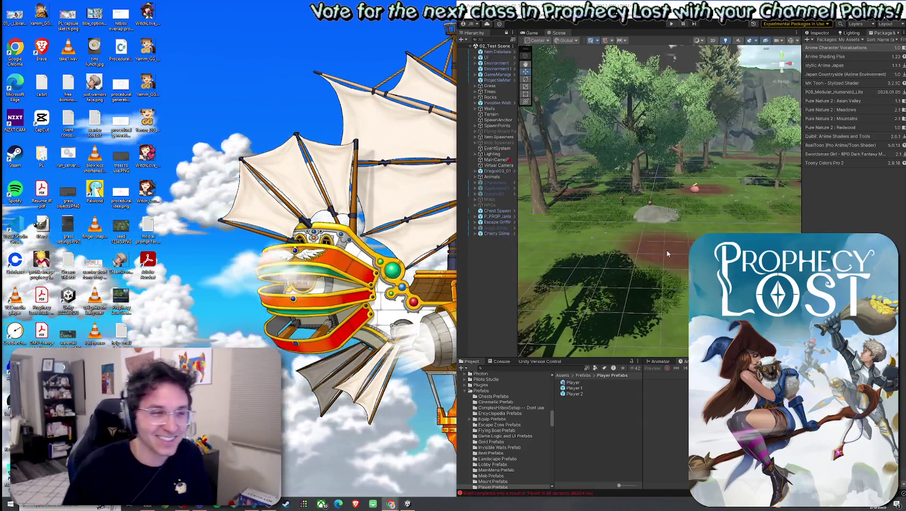
click(464, 15)
Step: Build and run Prophecy Lost Reborn, moving the progress window aside, and enter Play mode
click(482, 116)
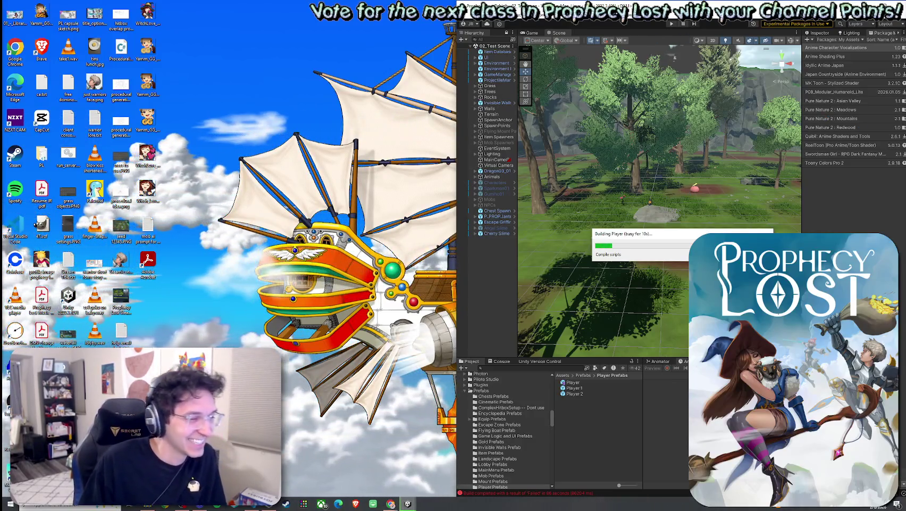
drag(644, 237, 630, 229)
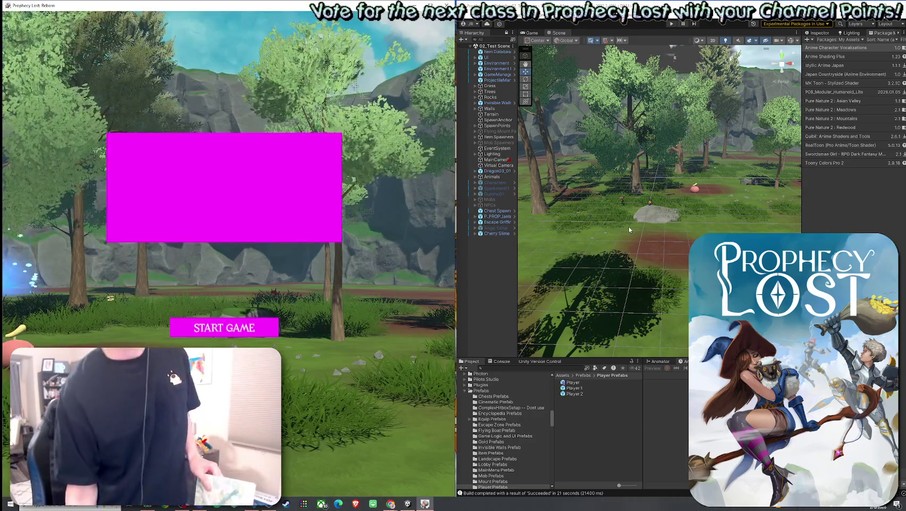
click(672, 24)
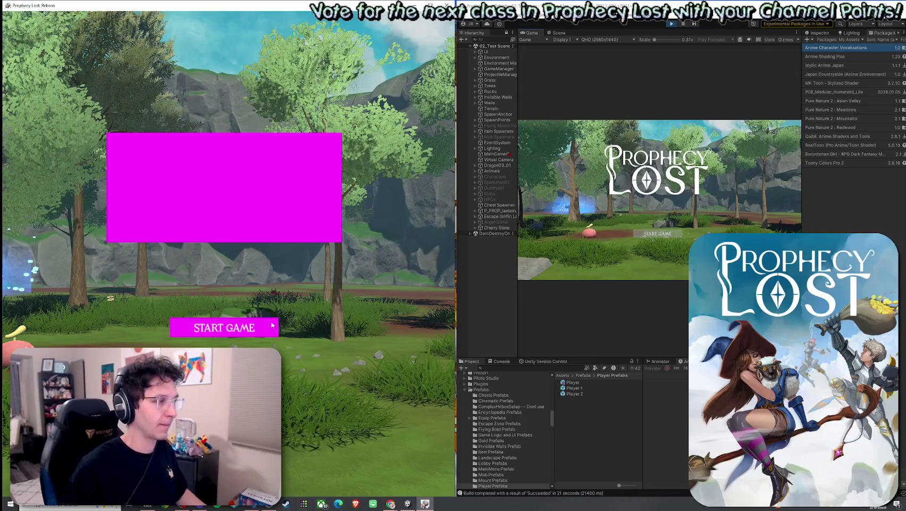
Step: Press START GAME in both the built player and the editor, then run forward
click(658, 236)
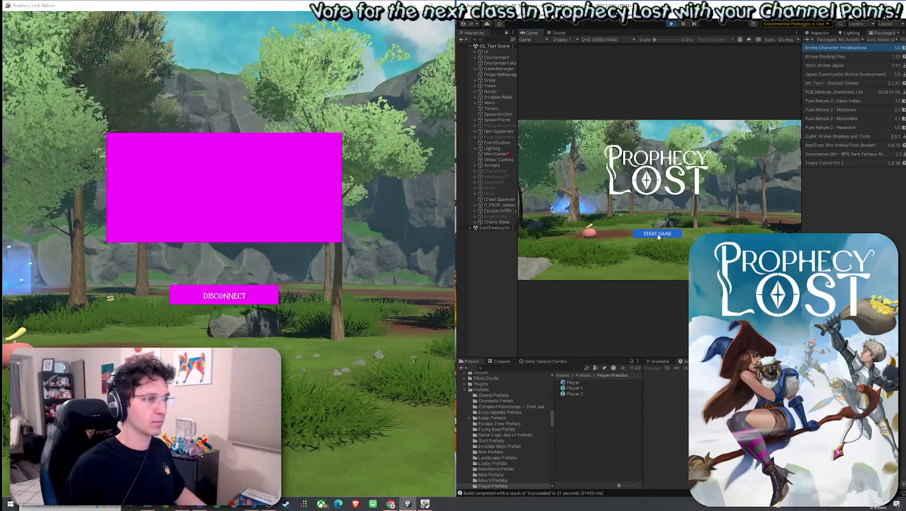
click(658, 237)
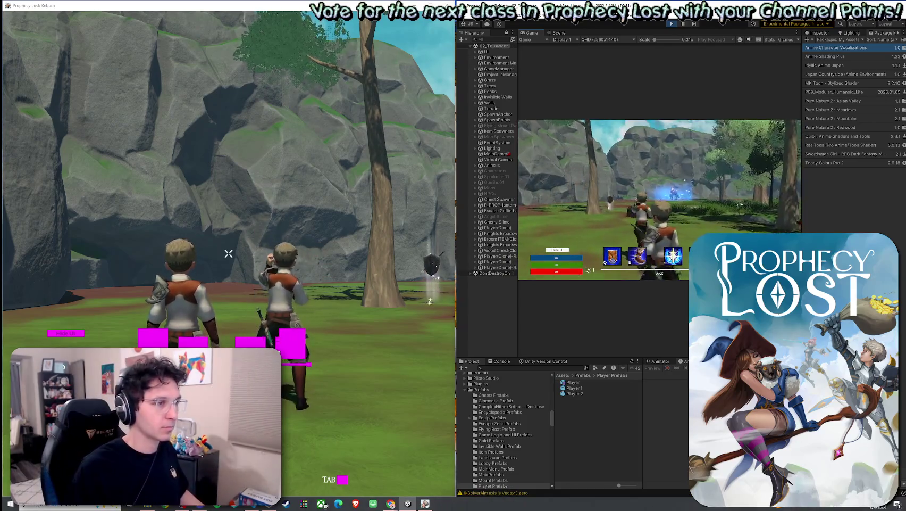
key(w)
key(w)
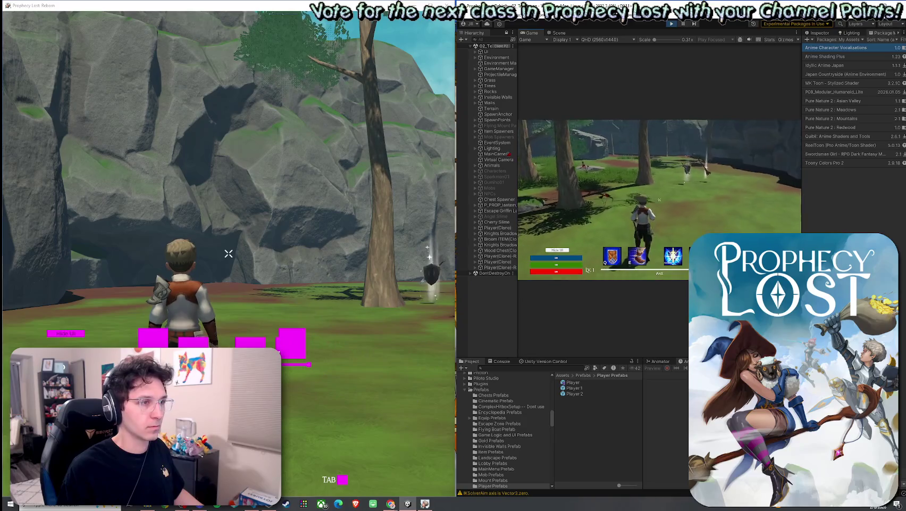
key(w)
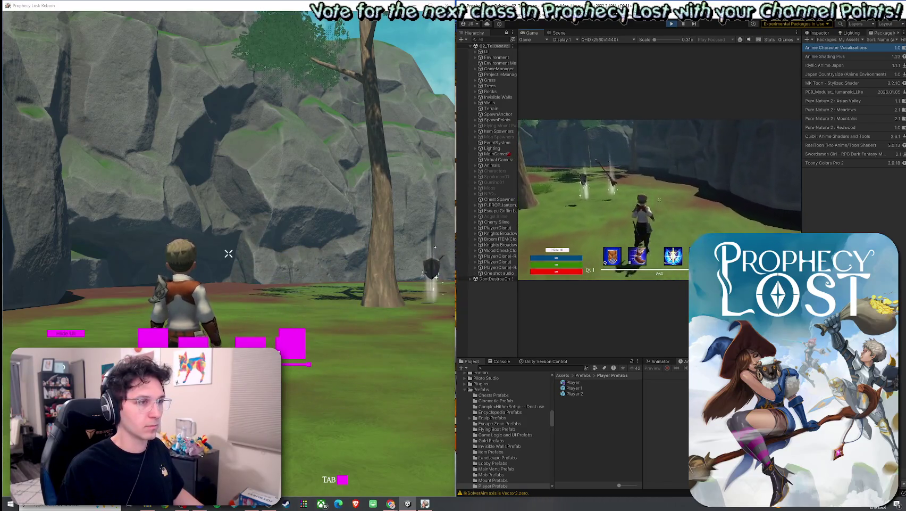
key(w)
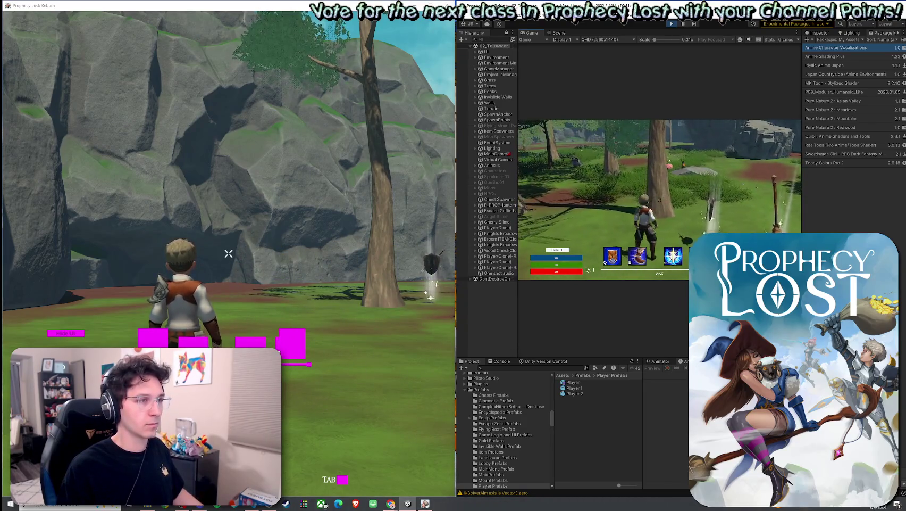
key(w)
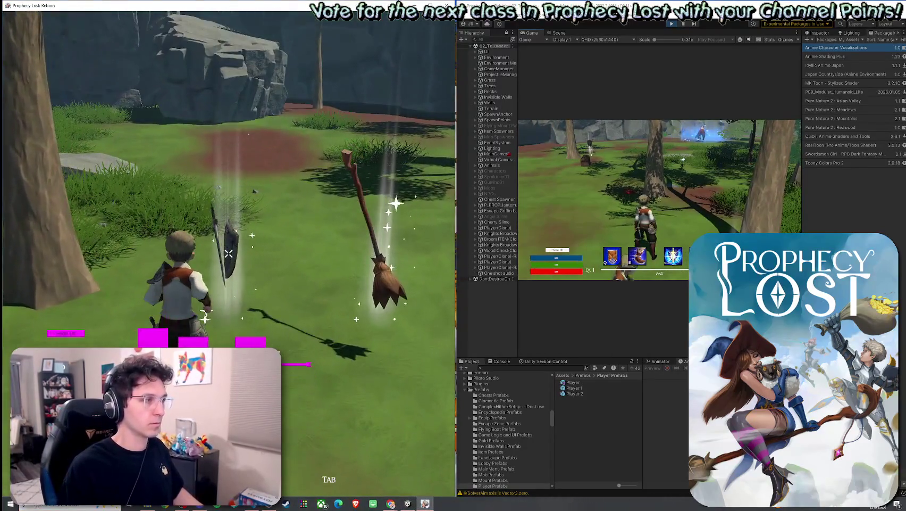
Step: Open the inventory, then swing the sword repeatedly in the shared session
key(Tab)
key(Tab)
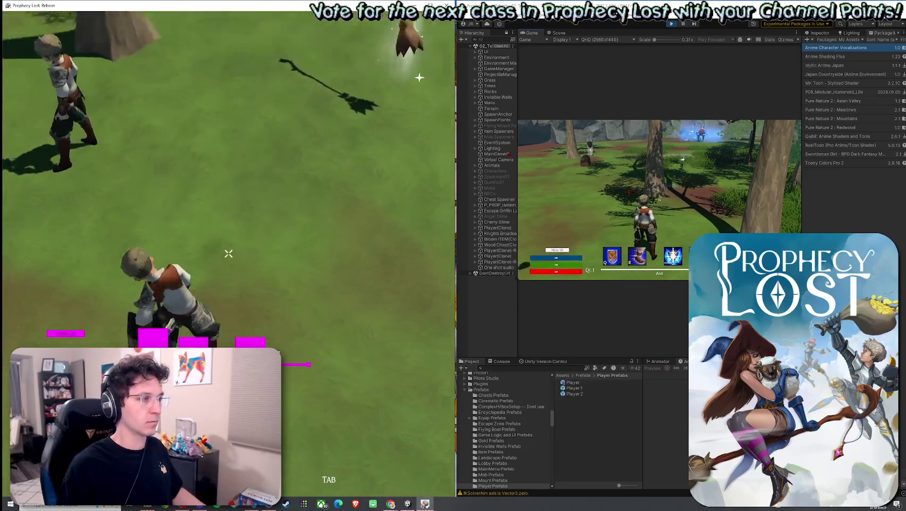
click(229, 253)
click(228, 253)
click(229, 253)
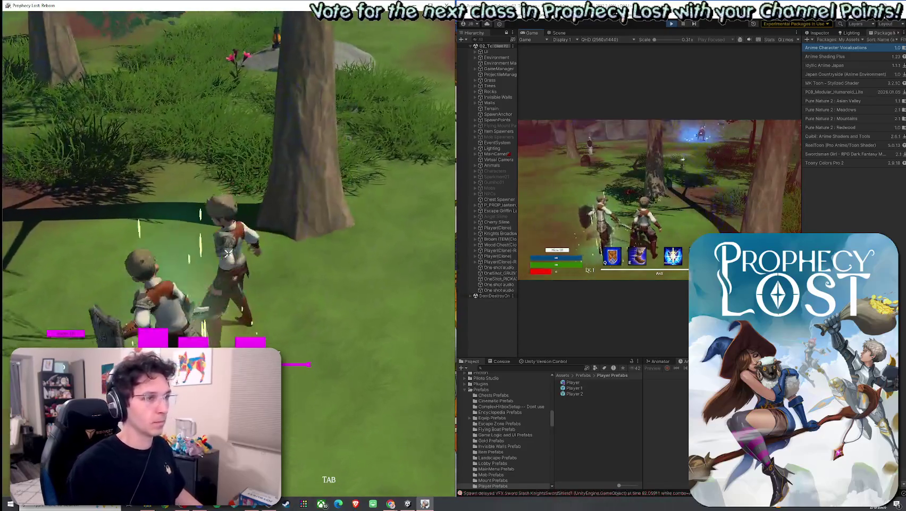
click(228, 253)
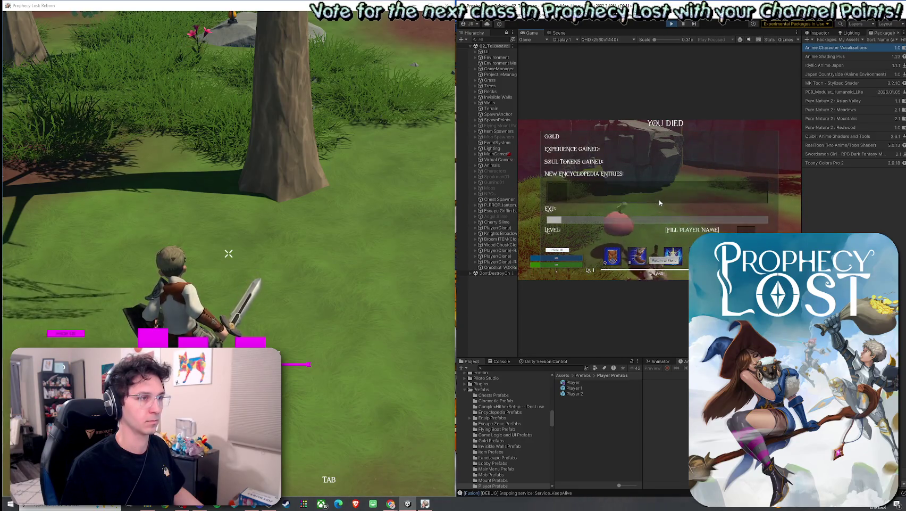
Step: Climb the rock, jump down, and land a three-hit sword combo on the fallen player
drag(518, 196, 521, 197)
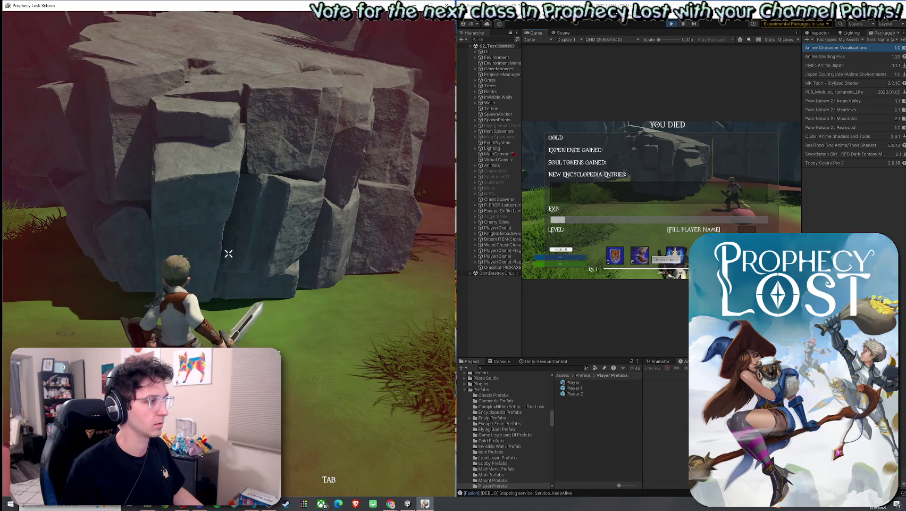
key(w)
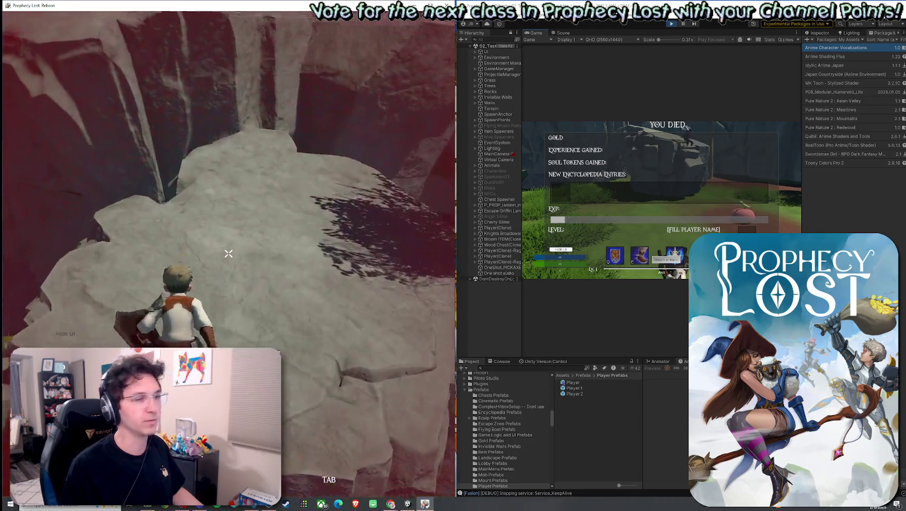
key(w)
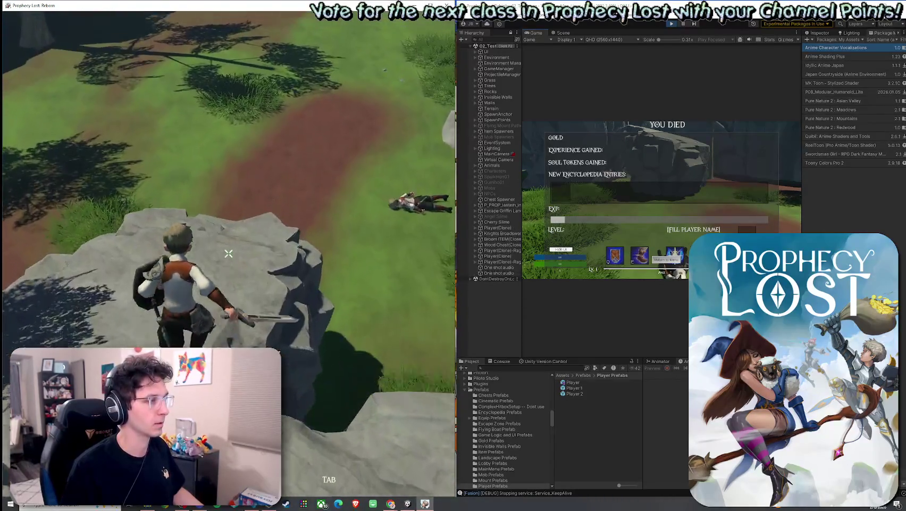
key(w)
key(w)
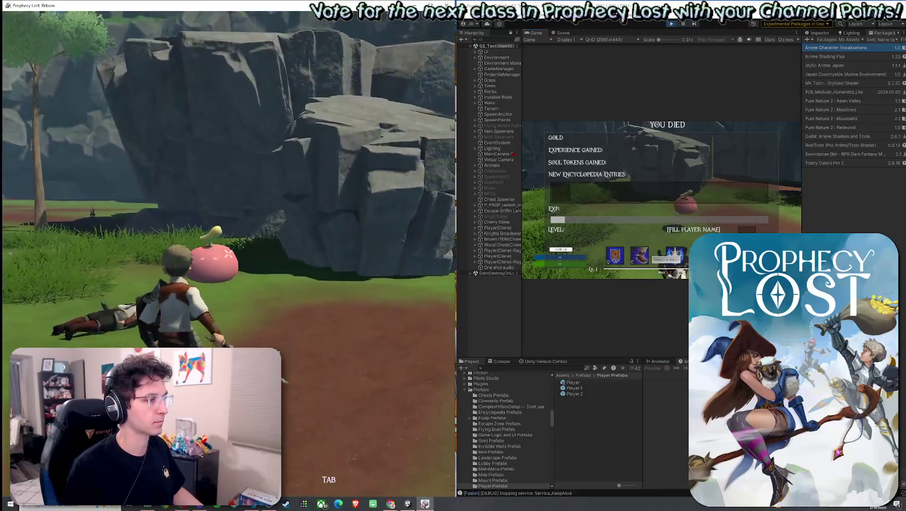
click(229, 254)
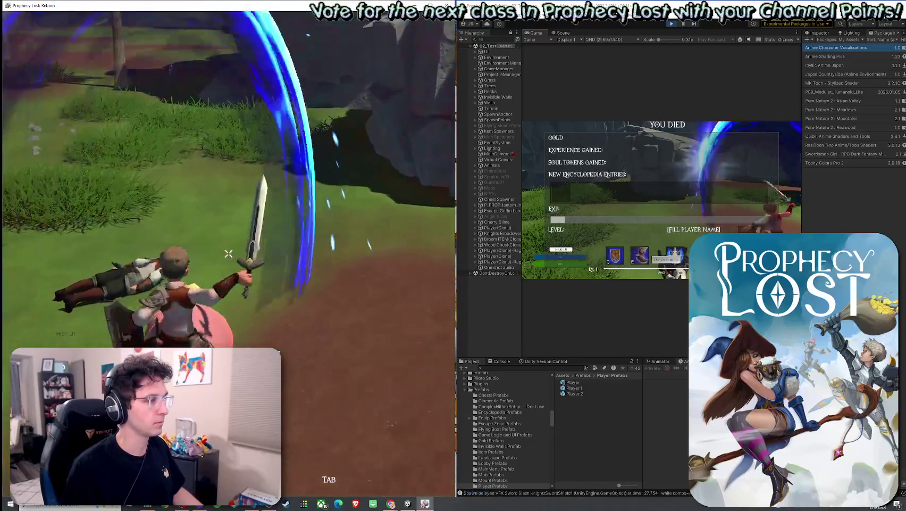
click(229, 253)
click(229, 254)
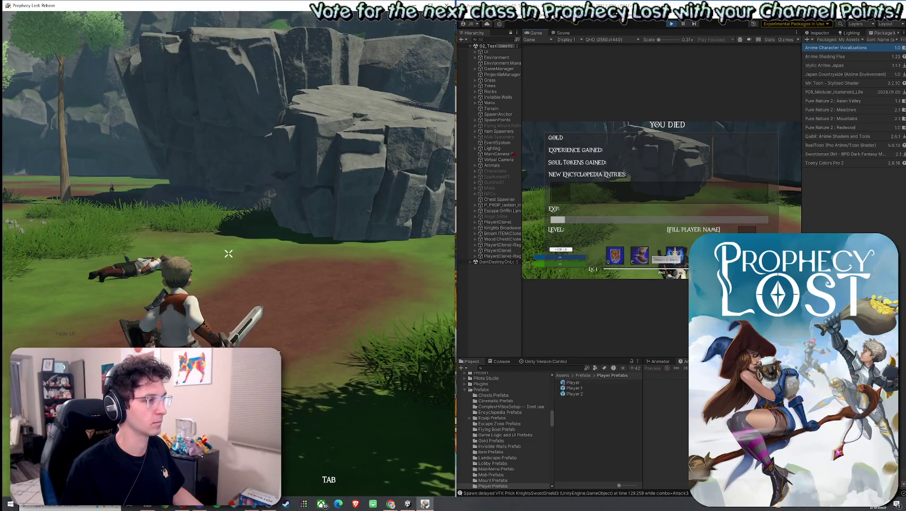
Step: Climb back onto the rock plateau and swing the sword there
key(w)
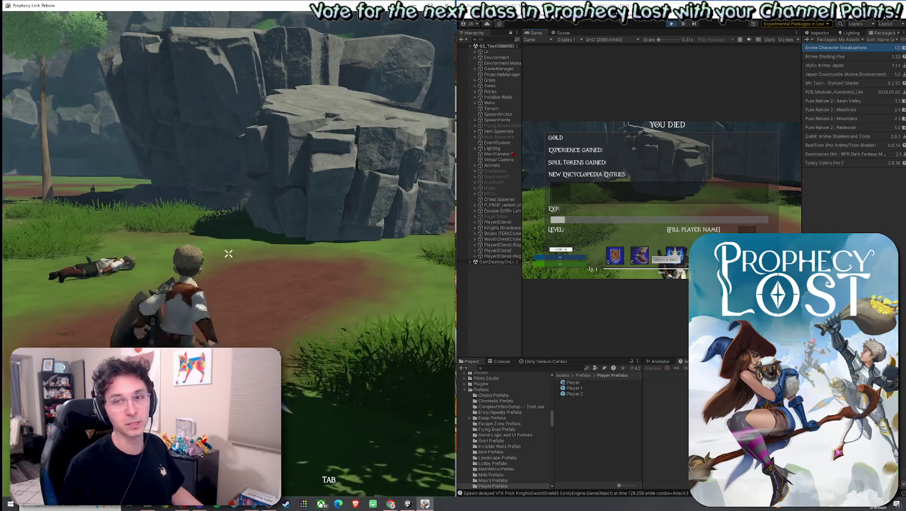
key(w)
key(space)
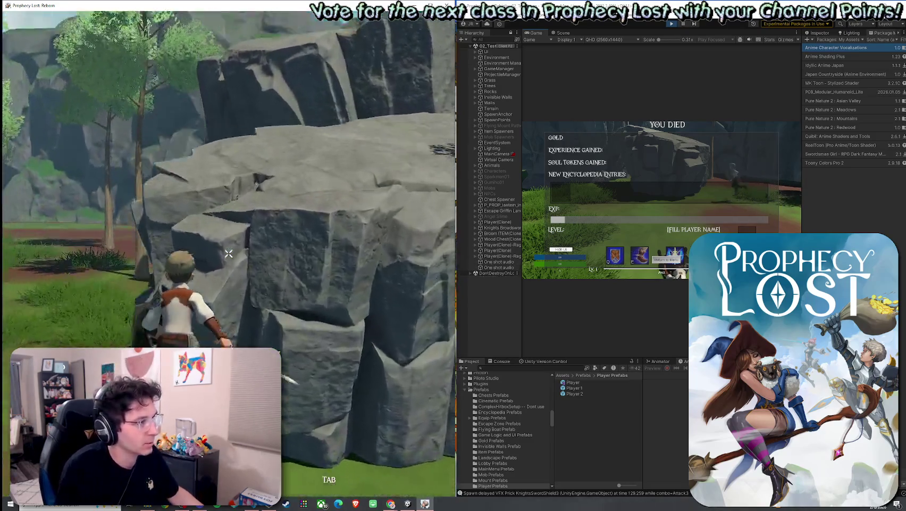
key(w)
click(228, 254)
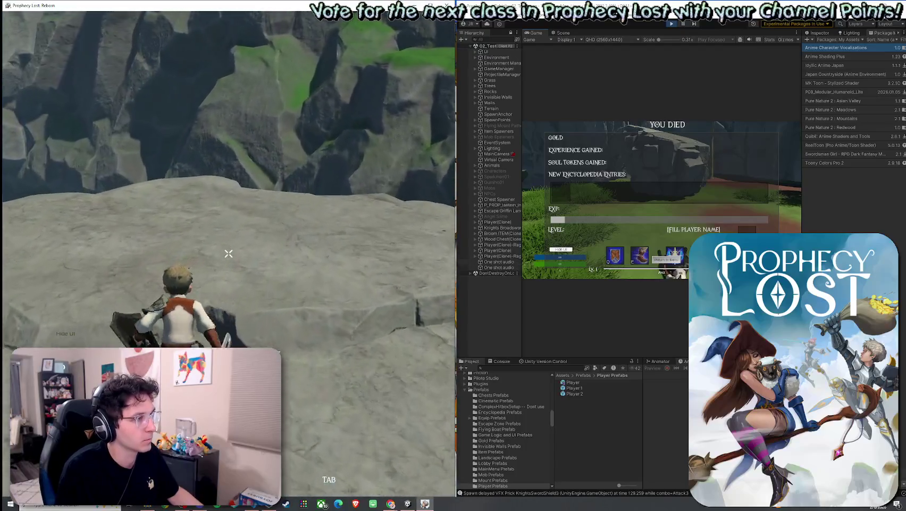
Step: Keep attacking the fallen player beside the rock, then leave the game for the desktop
click(228, 253)
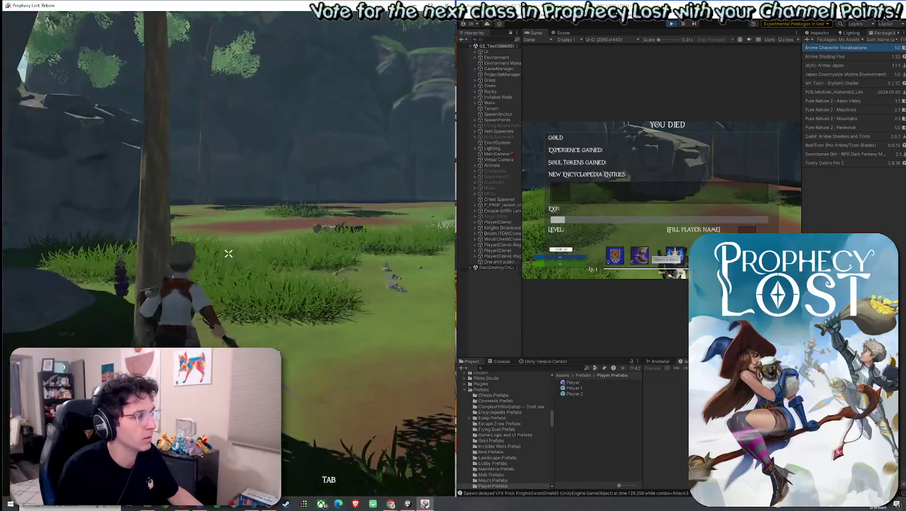
click(229, 254)
click(228, 254)
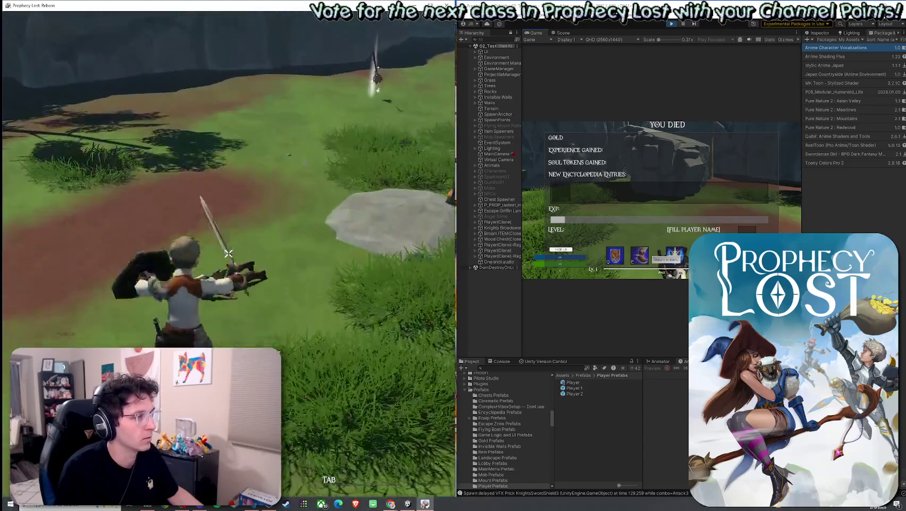
click(229, 254)
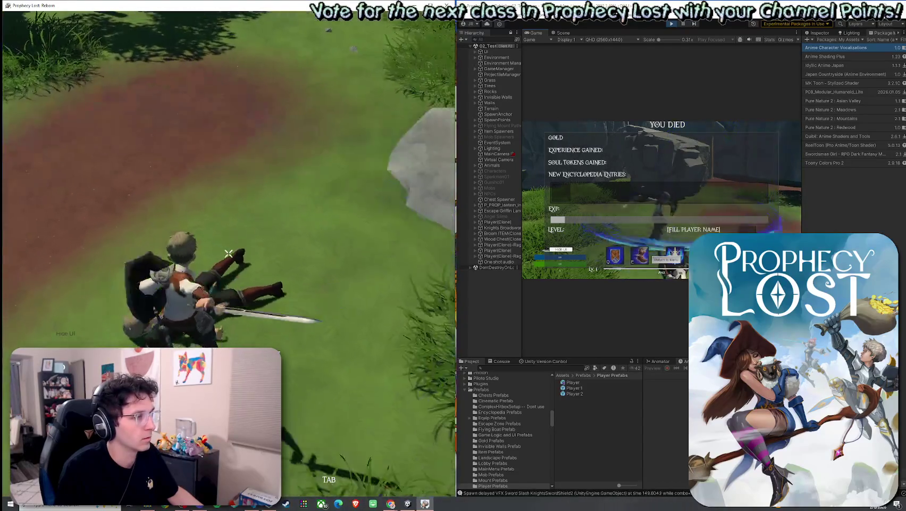
click(229, 254)
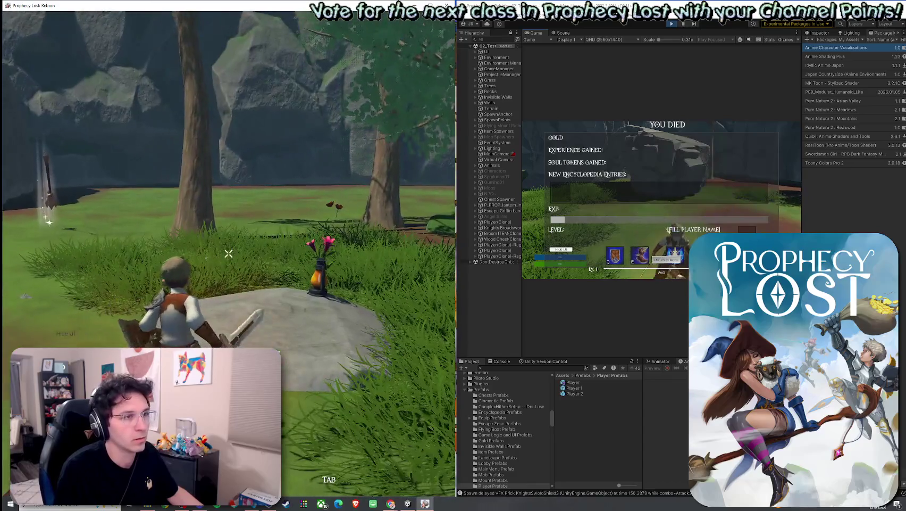
click(229, 253)
key(super)
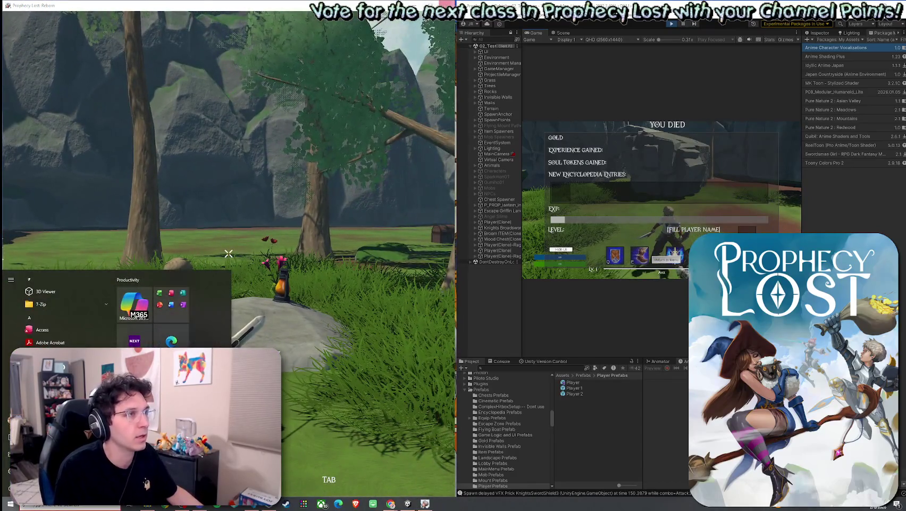
Step: Close the running game build and save the test scene
click(672, 24)
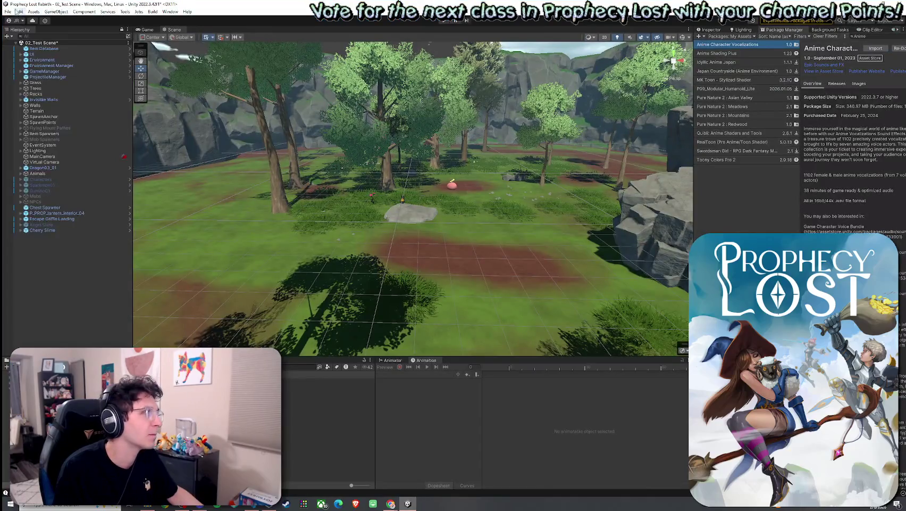
click(8, 11)
click(20, 47)
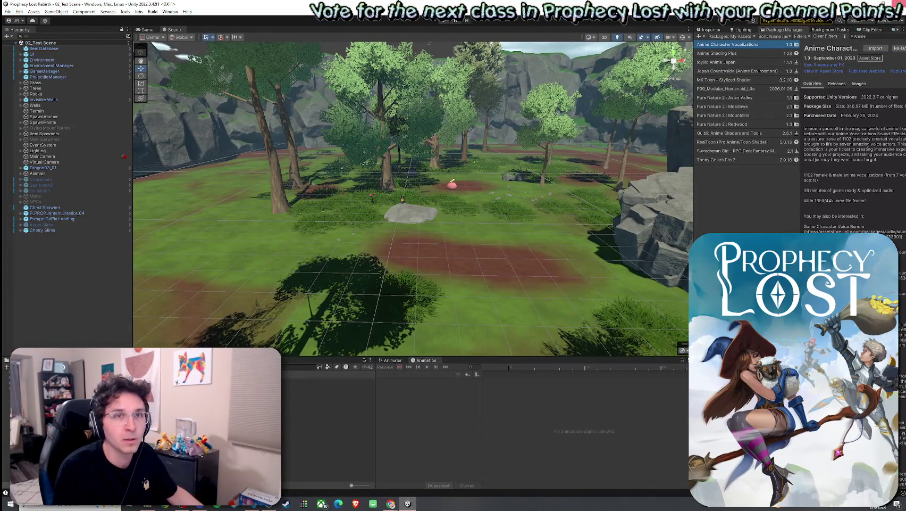
Step: Switch to the browser and back, then look over the File menu
key(alt+Tab)
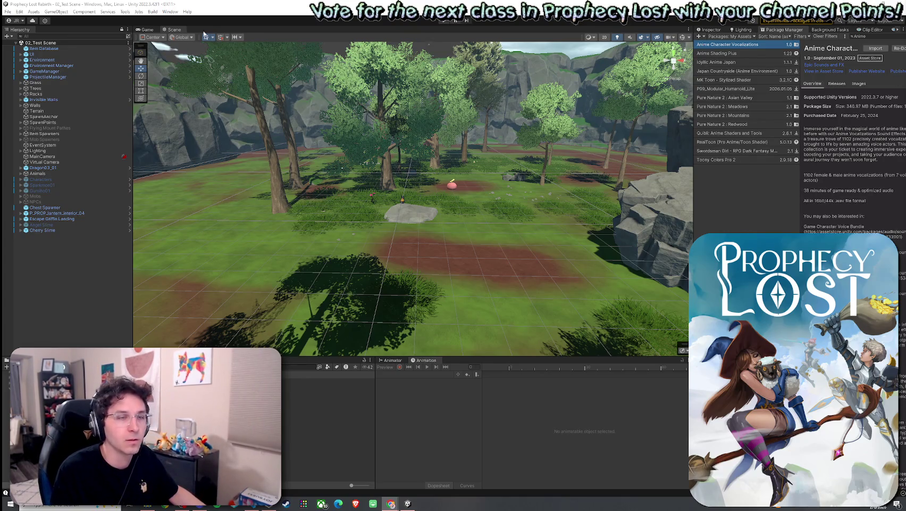
click(7, 11)
key(Escape)
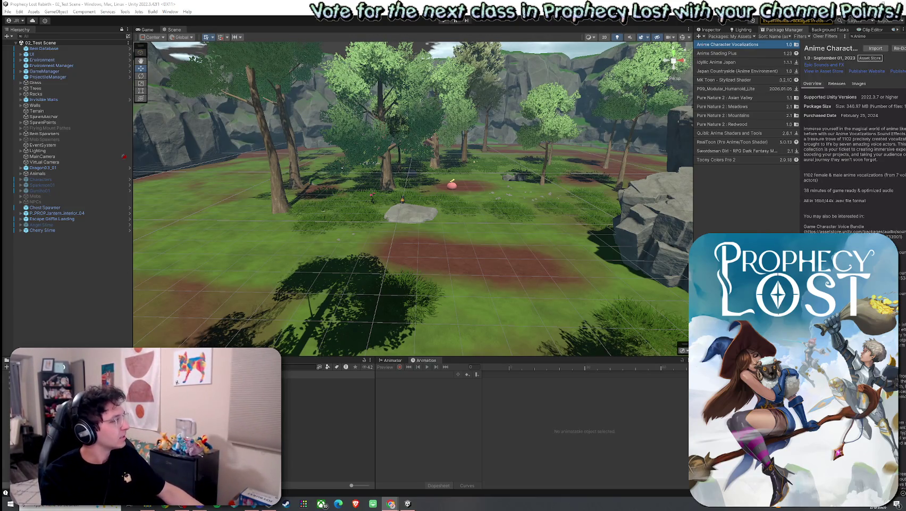
click(7, 11)
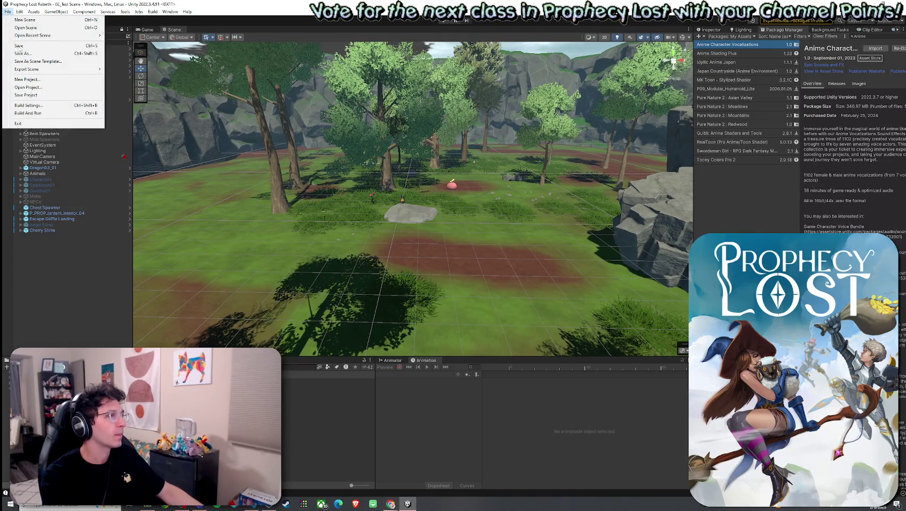
Step: Dismiss the File menu and open the Player prefab from the Project window
click(21, 45)
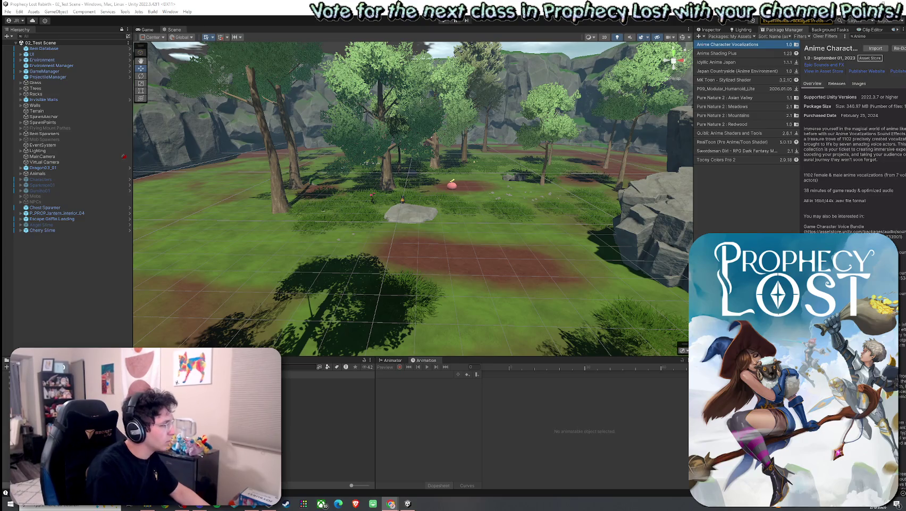
click(329, 381)
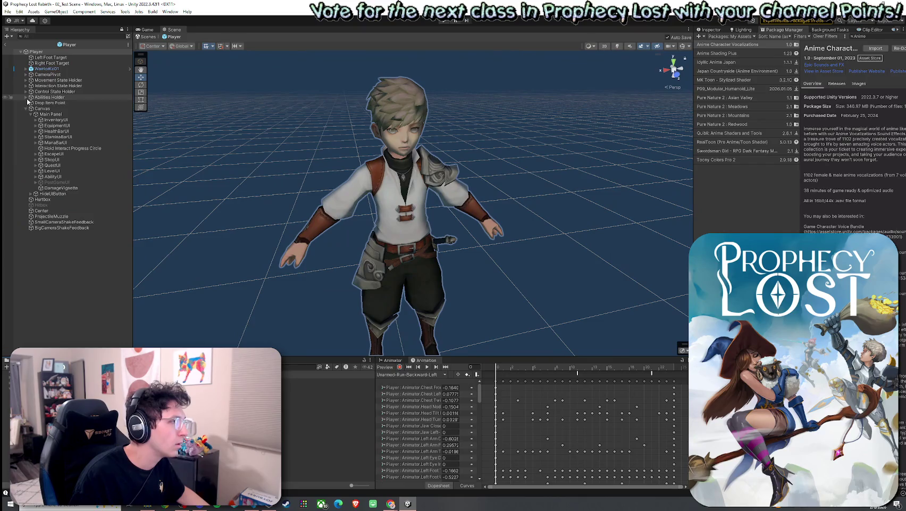
Step: Select the Charge ability under Abilities Holder and view its settings: 0.2 duration, Dash VFX, dash speed 10
click(25, 97)
double_click(47, 108)
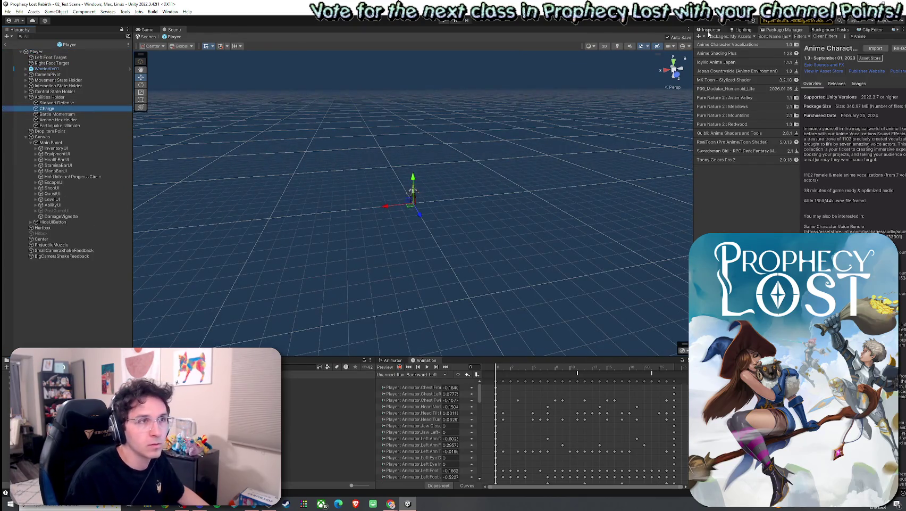
click(710, 30)
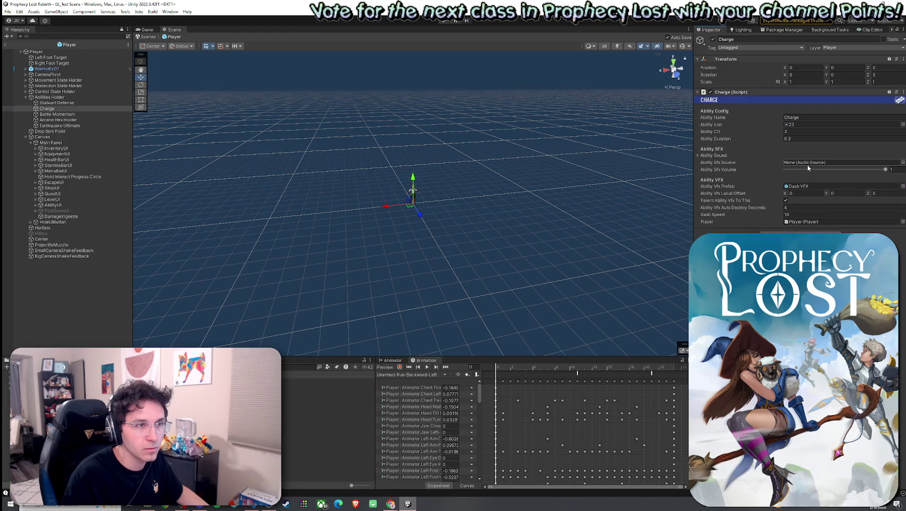